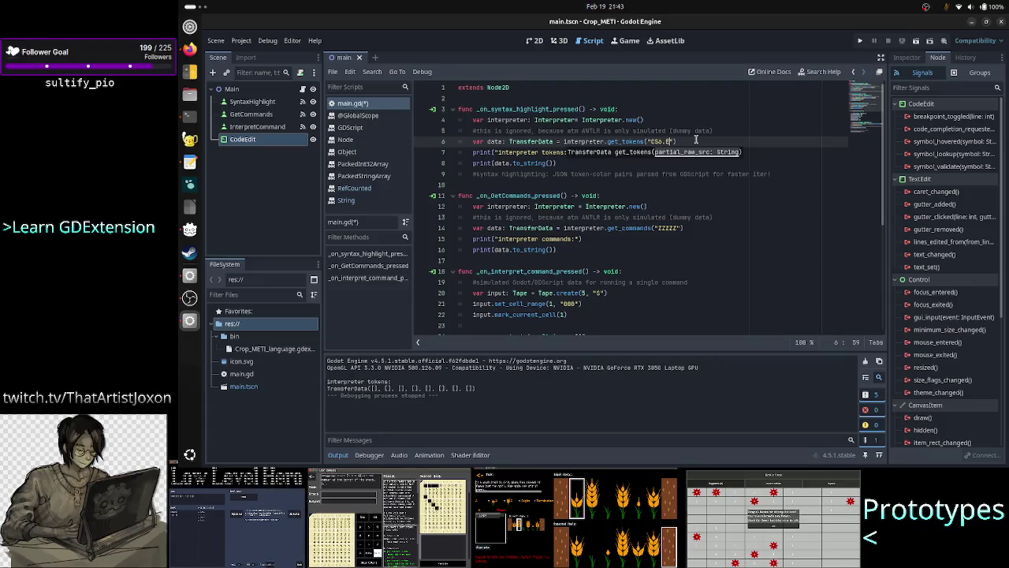
Step: Run the Crop_METI test scene and print the interpreter tokens with 'SH get tokens'
{"action": "left_click", "coordinate": [863, 43]}
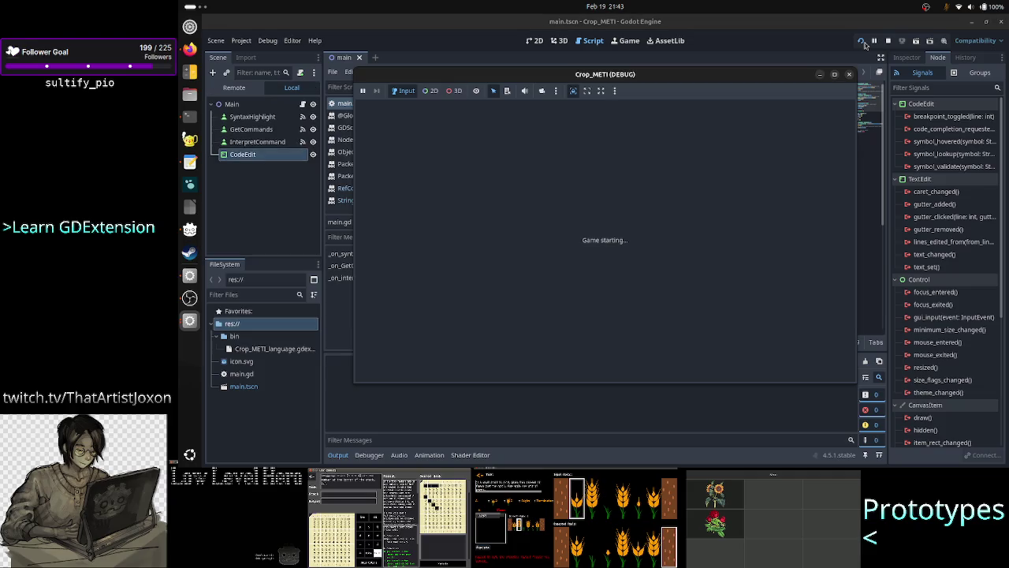
{"action": "left_click", "coordinate": [488, 176]}
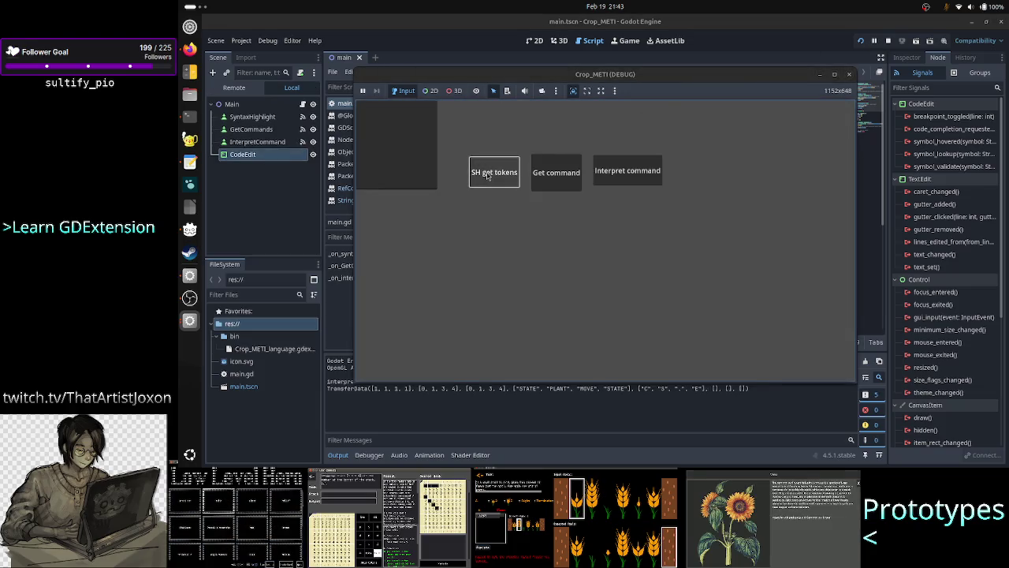
{"action": "left_click", "coordinate": [445, 400]}
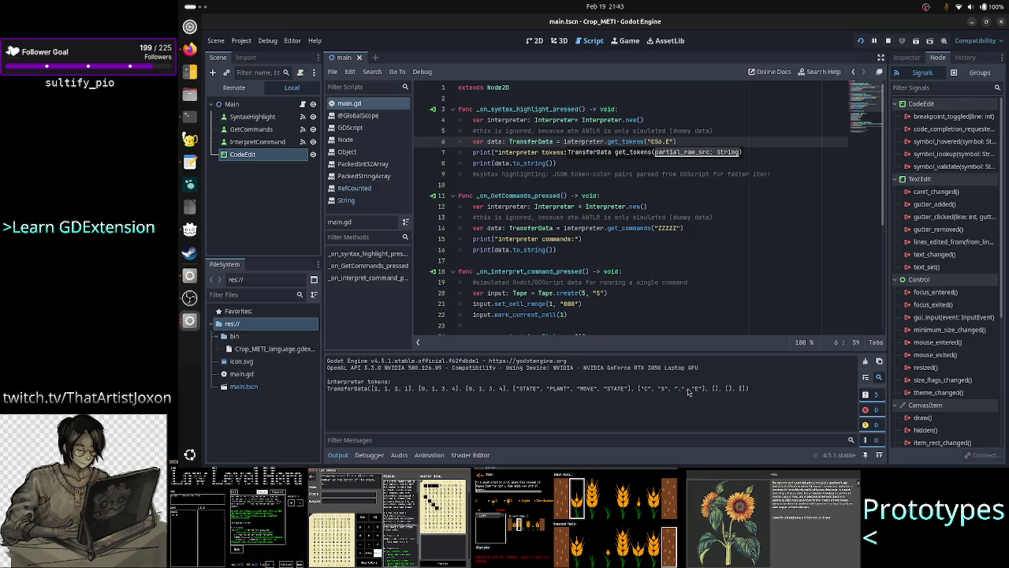
{"action": "key", "text": "alt+Tab"}
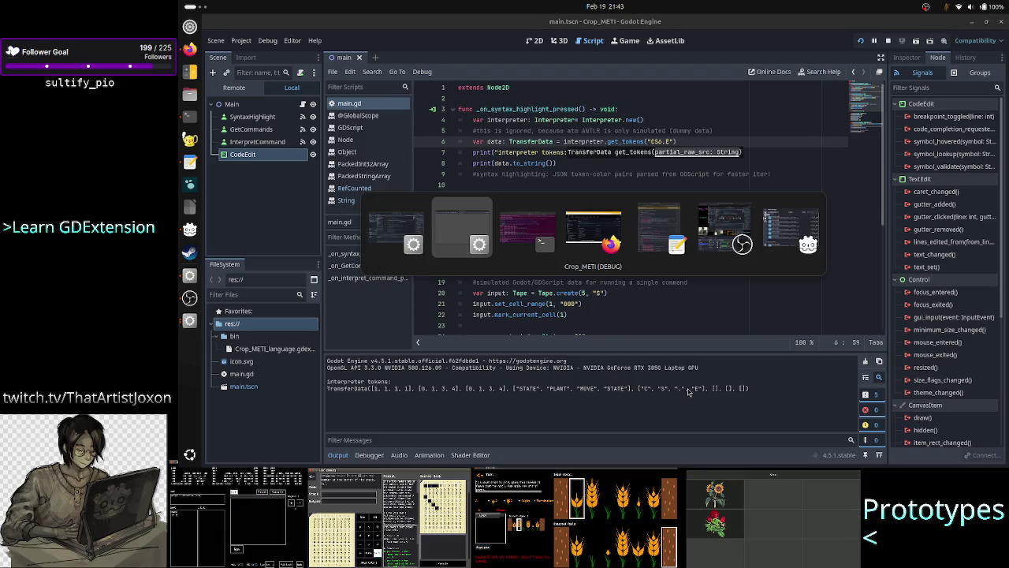
{"action": "key", "text": "alt+Tab"}
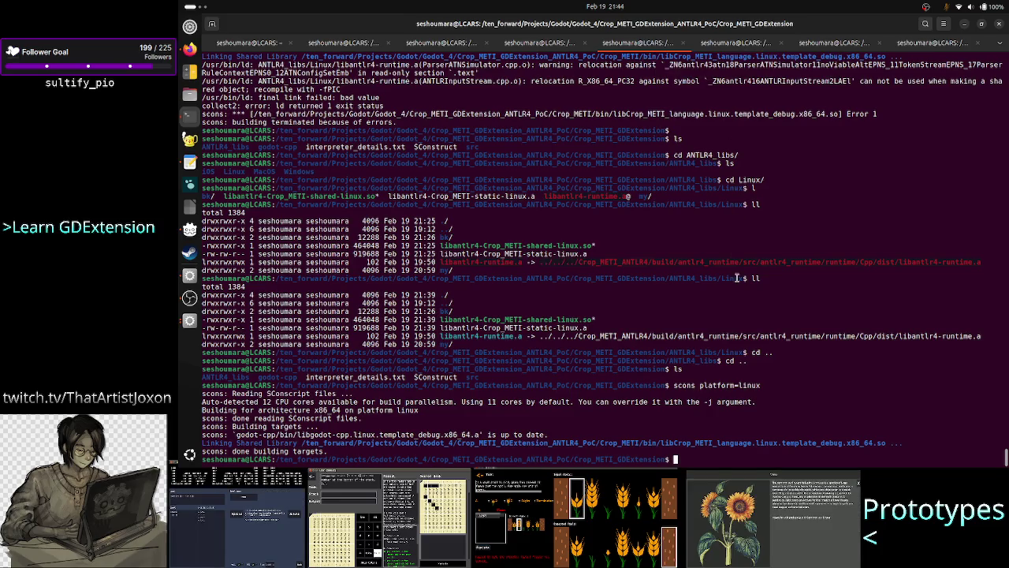
{"action": "left_click", "coordinate": [541, 41]}
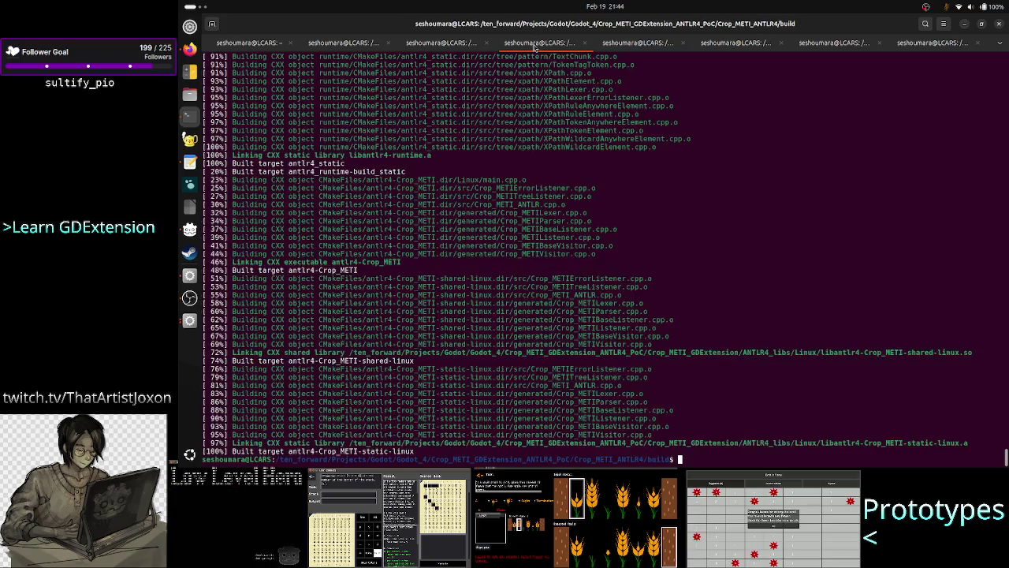
{"action": "type", "text": "cd .."}
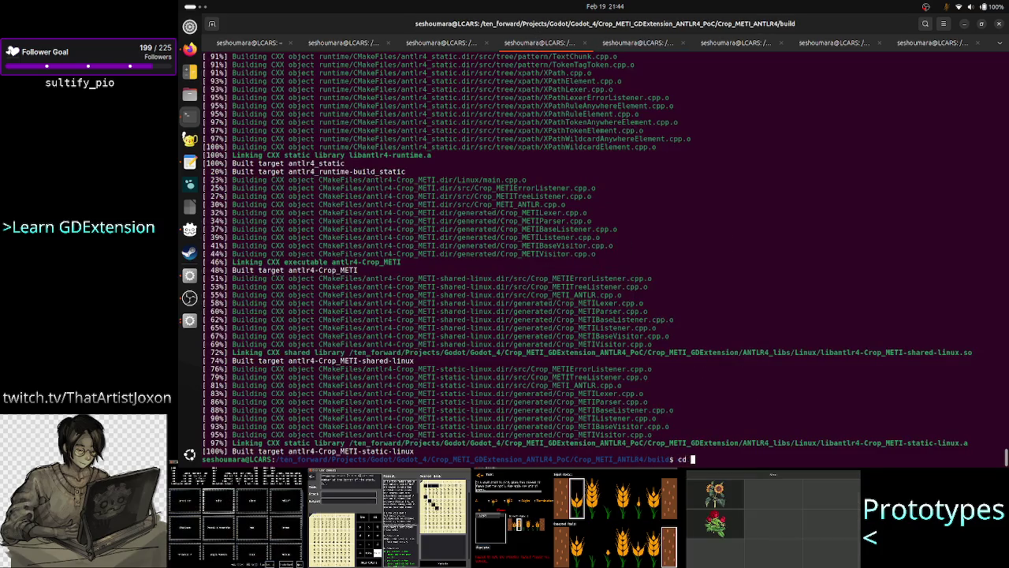
{"action": "key", "text": "Return"}
{"action": "type", "text": "ls"}
{"action": "key", "text": "Return"}
{"action": "type", "text": "cd src/"}
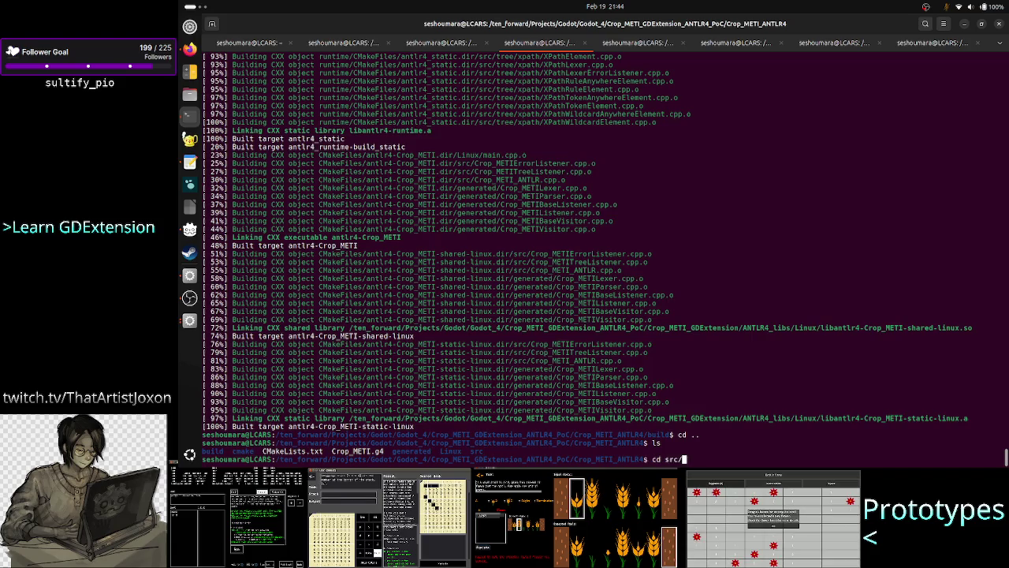
{"action": "key", "text": "Return"}
{"action": "type", "text": "ls"}
{"action": "key", "text": "Return"}
{"action": "type", "text": "cd .."}
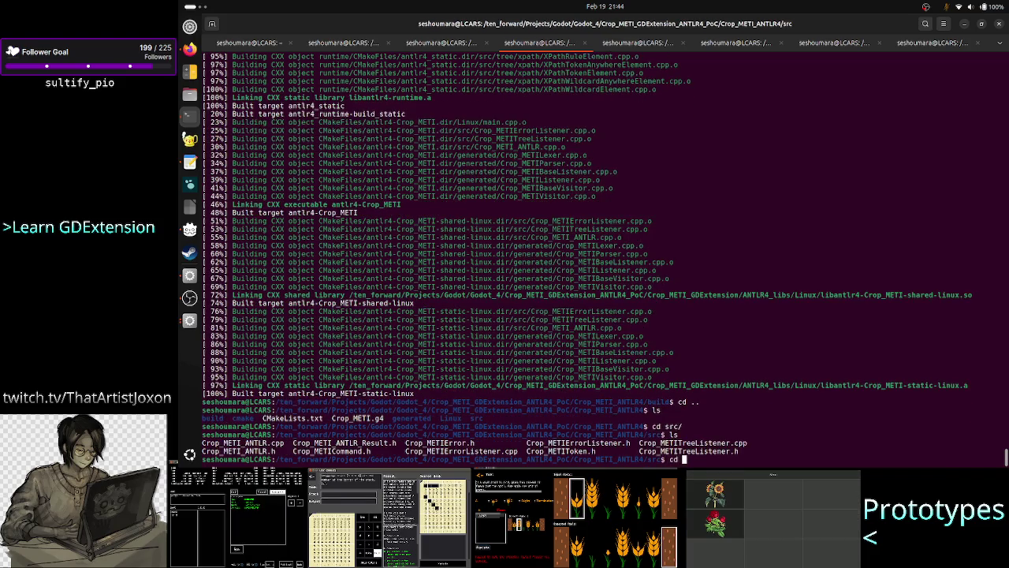
{"action": "key", "text": "Return"}
{"action": "type", "text": "ls"}
{"action": "key", "text": "Return"}
{"action": "type", "text": "less Cr"}
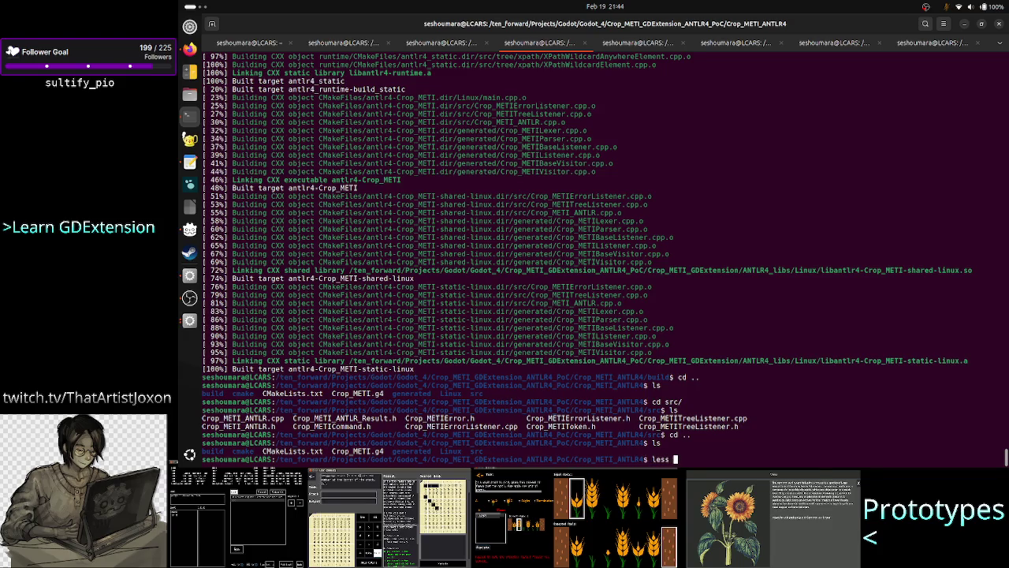
{"action": "key", "text": "Tab"}
{"action": "key", "text": "Return"}
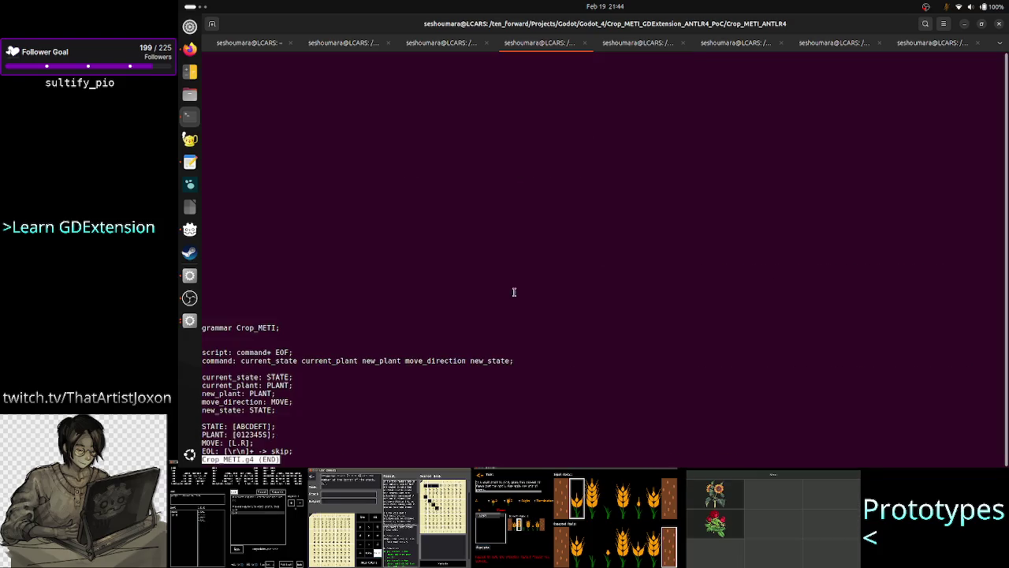
{"action": "scroll", "coordinate": [426, 364], "scroll_direction": "up", "scroll_amount": 3}
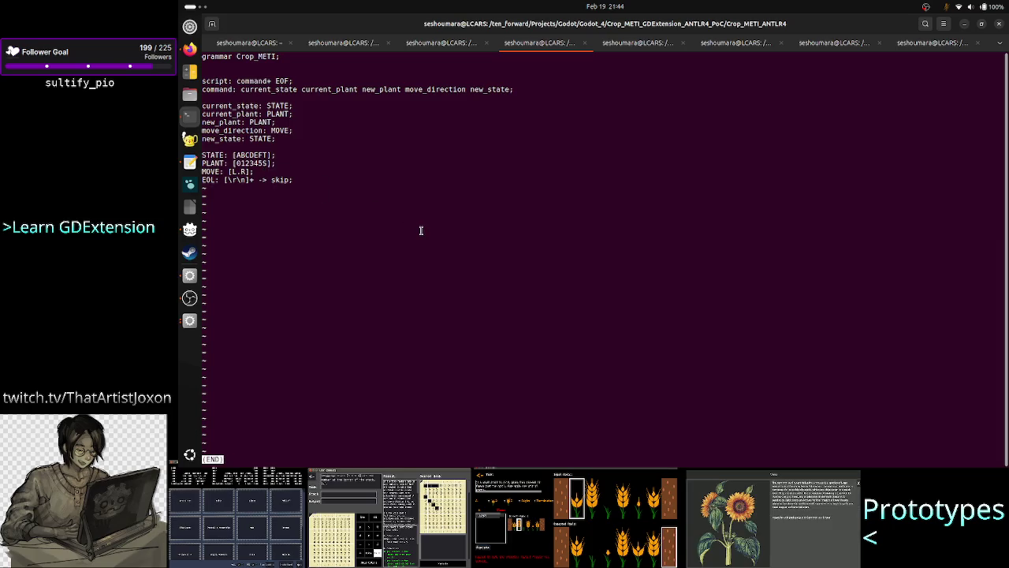
{"action": "key", "text": "alt+Tab"}
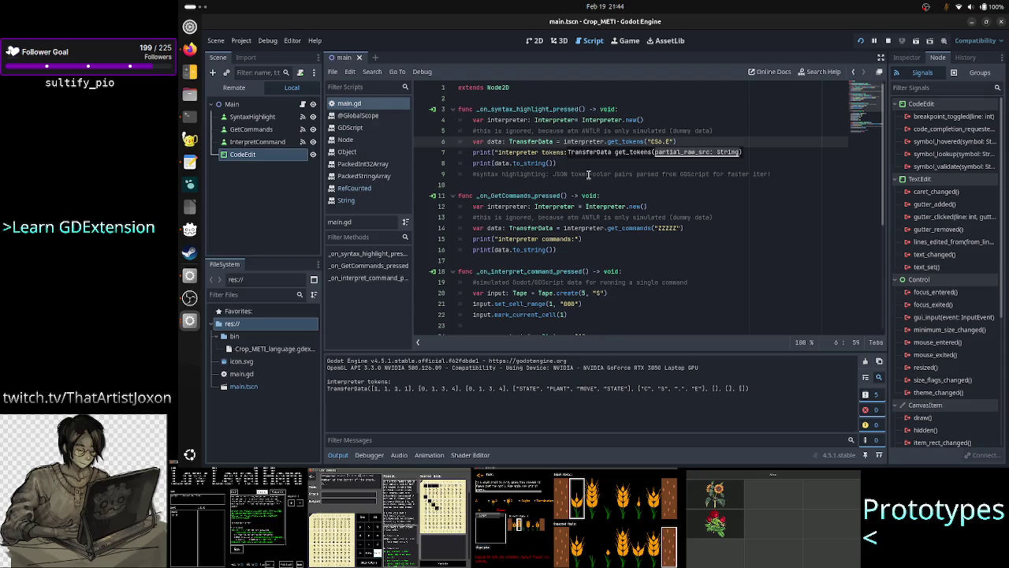
{"action": "key", "text": "alt+Tab"}
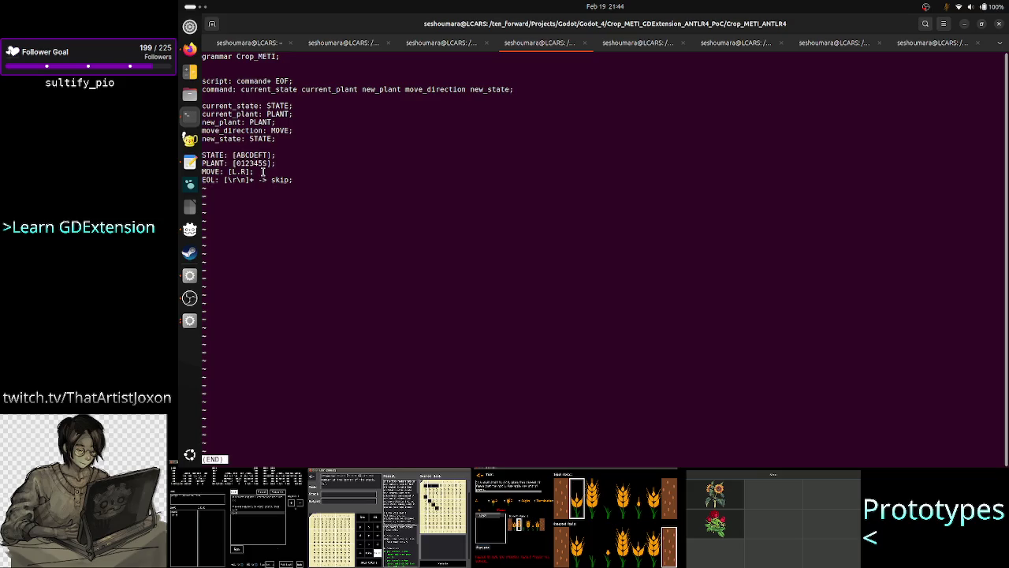
{"action": "key", "text": "alt+Tab"}
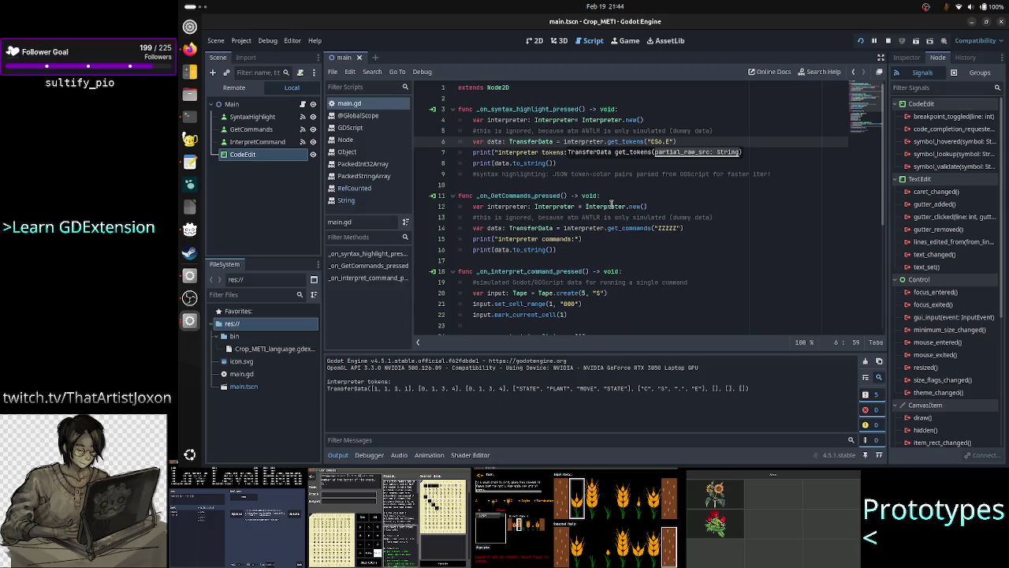
Step: Change the get_tokens test string on line 6 to "CS5.E"
{"action": "left_click", "coordinate": [707, 196]}
{"action": "key", "text": "Up"}
{"action": "key", "text": "Up"}
{"action": "key", "text": "Up"}
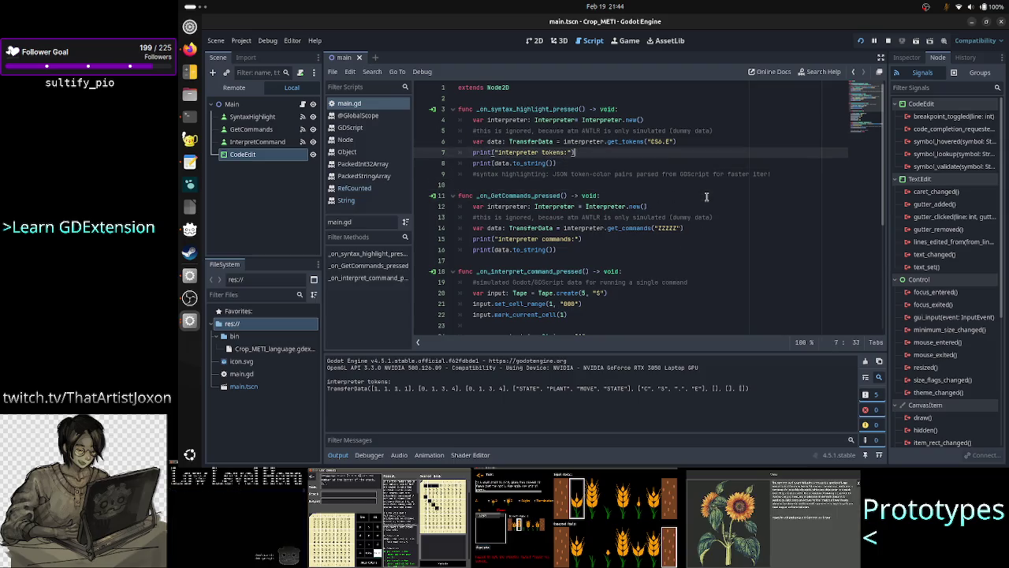
{"action": "key", "text": "Down"}
{"action": "key", "text": "Right"}
{"action": "key", "text": "Right"}
{"action": "key", "text": "Right"}
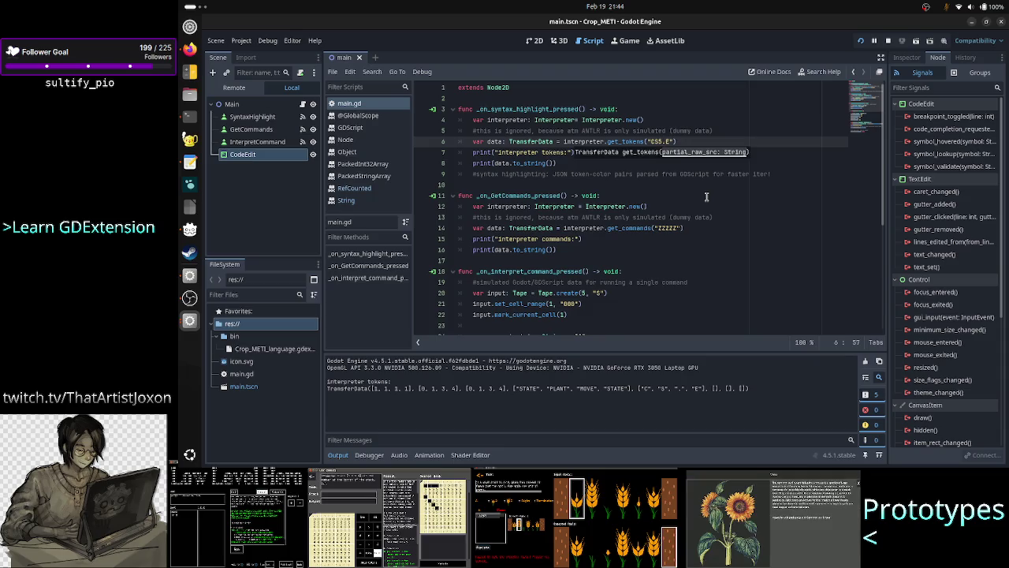
{"action": "type", "text": ","}
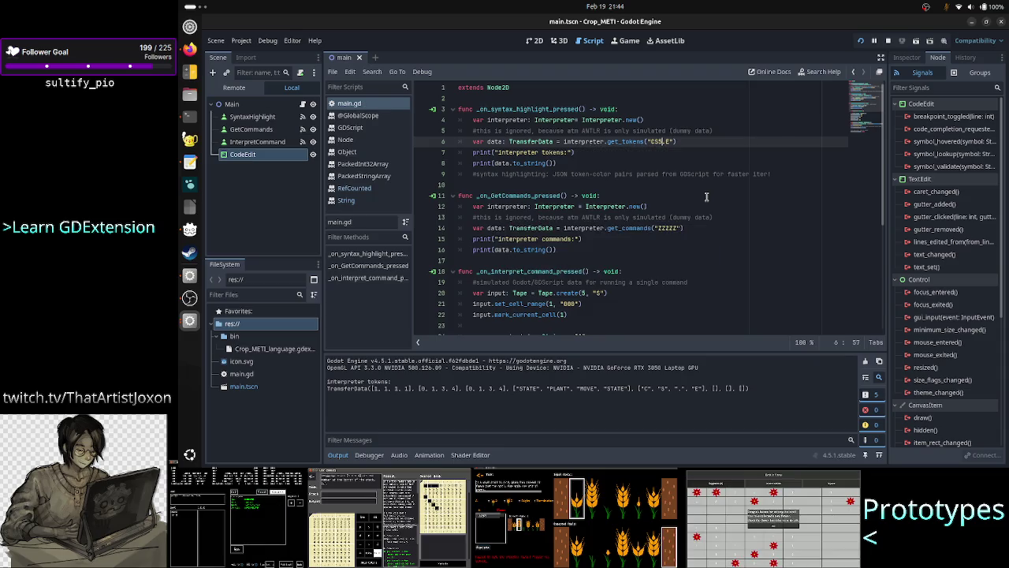
Step: Rerun the scene and print the tokens for "CS5.E"
{"action": "left_click", "coordinate": [862, 44]}
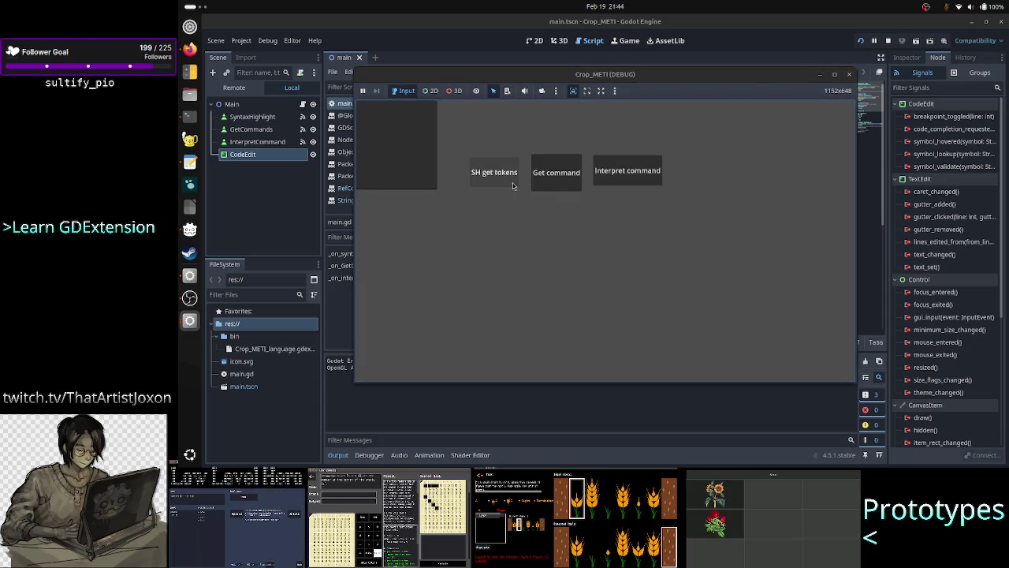
{"action": "left_click", "coordinate": [504, 180]}
{"action": "left_click", "coordinate": [518, 397]}
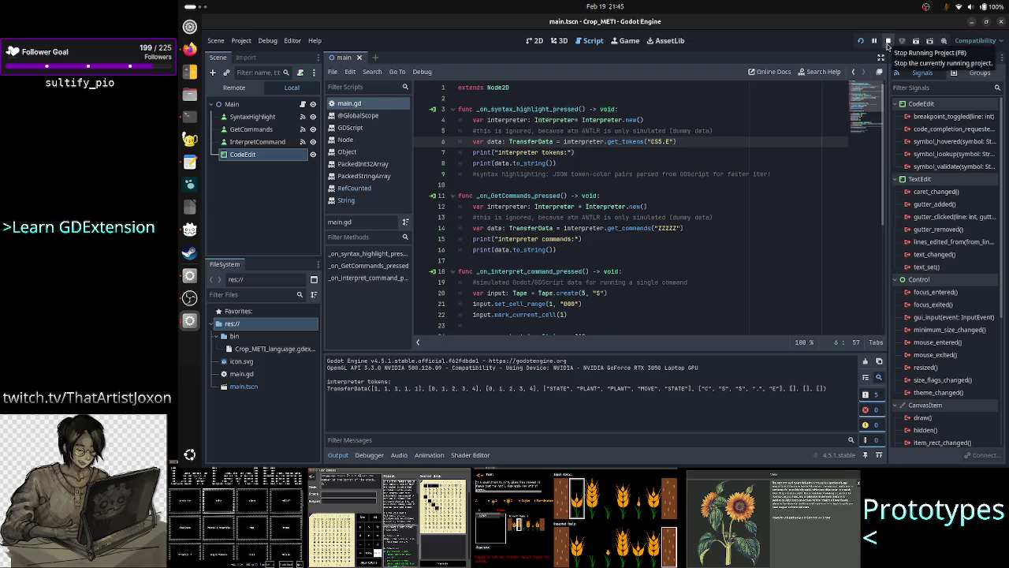
Step: Stop the game and delete the outdated dummy-data comment line in main.gd
{"action": "key", "text": "F8"}
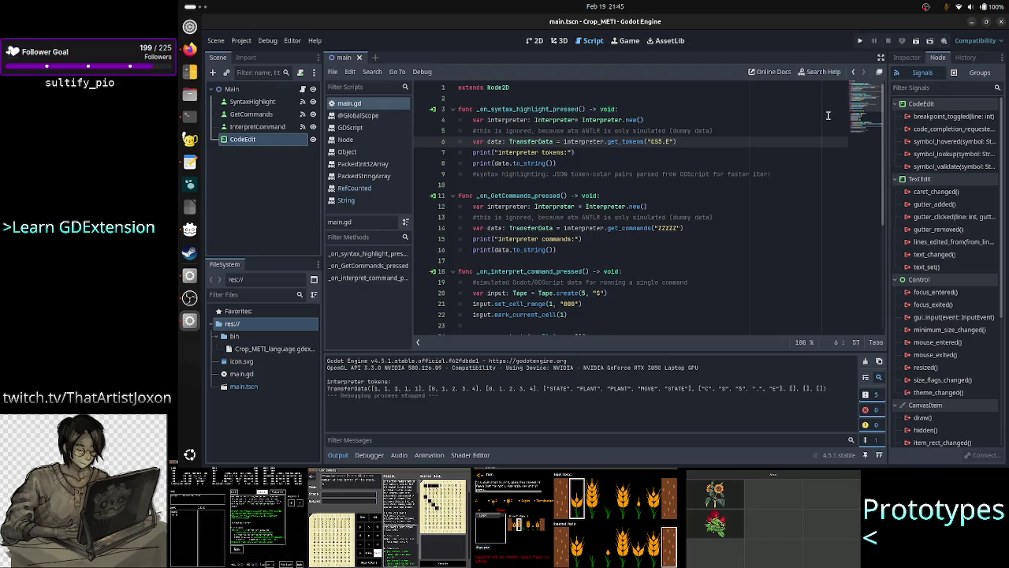
{"action": "left_click", "coordinate": [743, 129]}
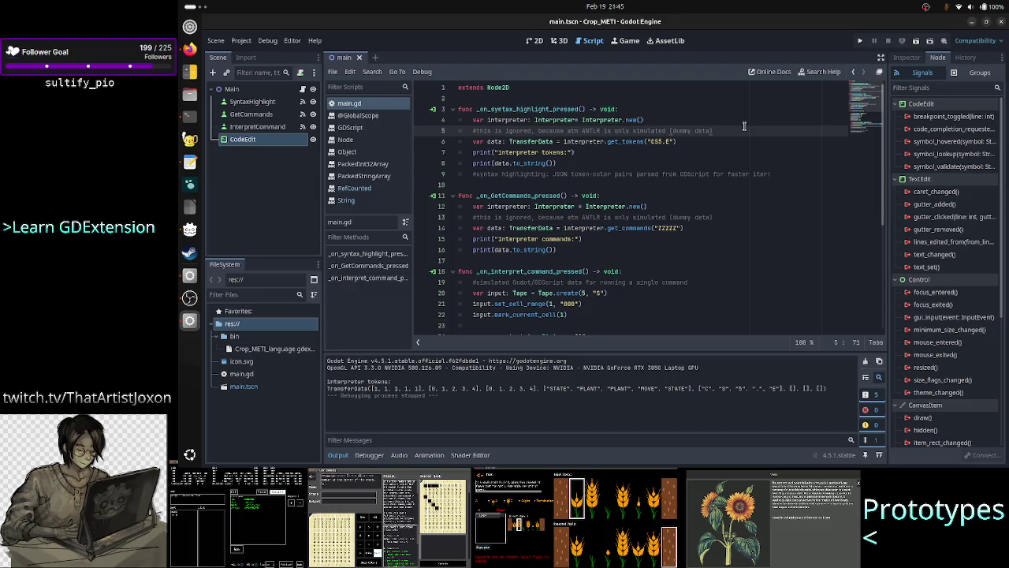
{"action": "key", "text": "Home"}
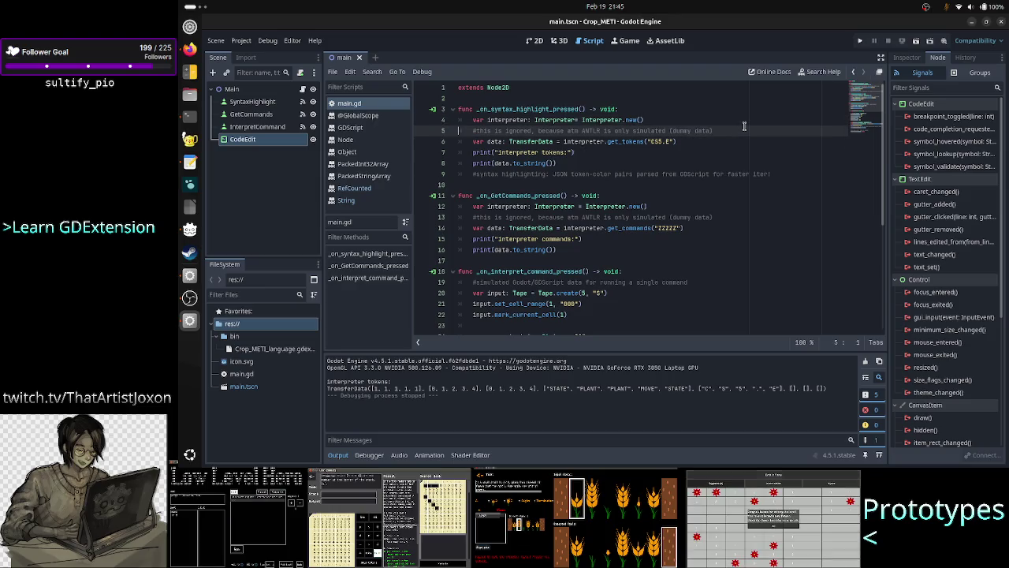
{"action": "key", "text": "shift+End"}
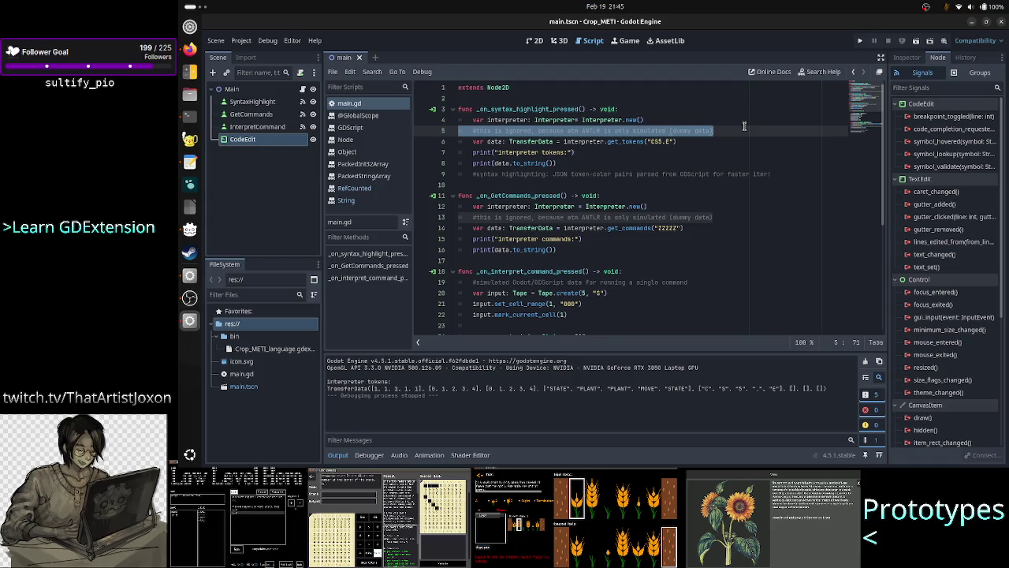
{"action": "key", "text": "BackSpace"}
{"action": "key", "text": "BackSpace"}
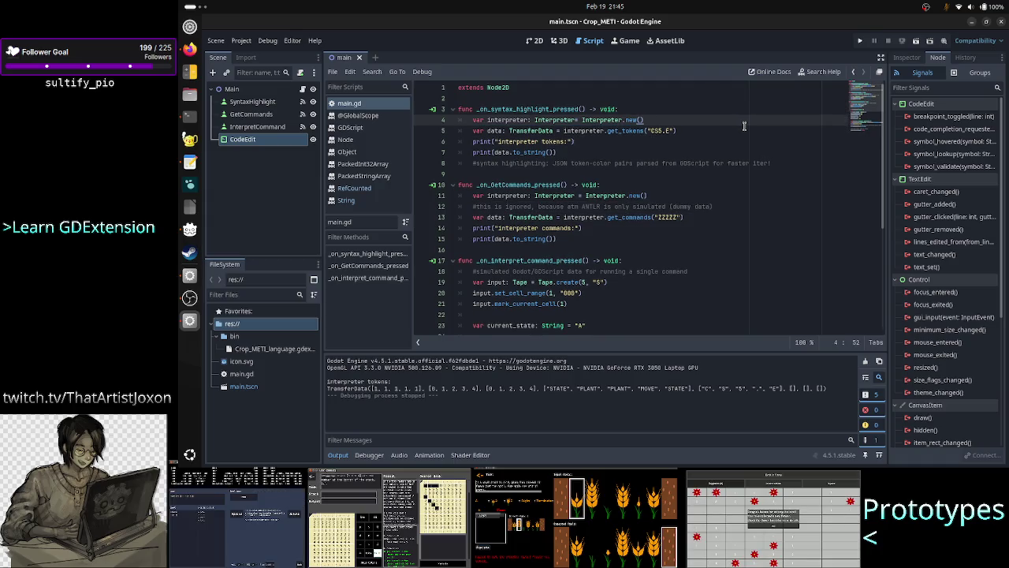
Step: Go to line 13, where get_commands receives the placeholder "ZZZZZ"
{"action": "key", "text": "Down"}
{"action": "key", "text": "Home"}
{"action": "key", "text": "shift+End"}
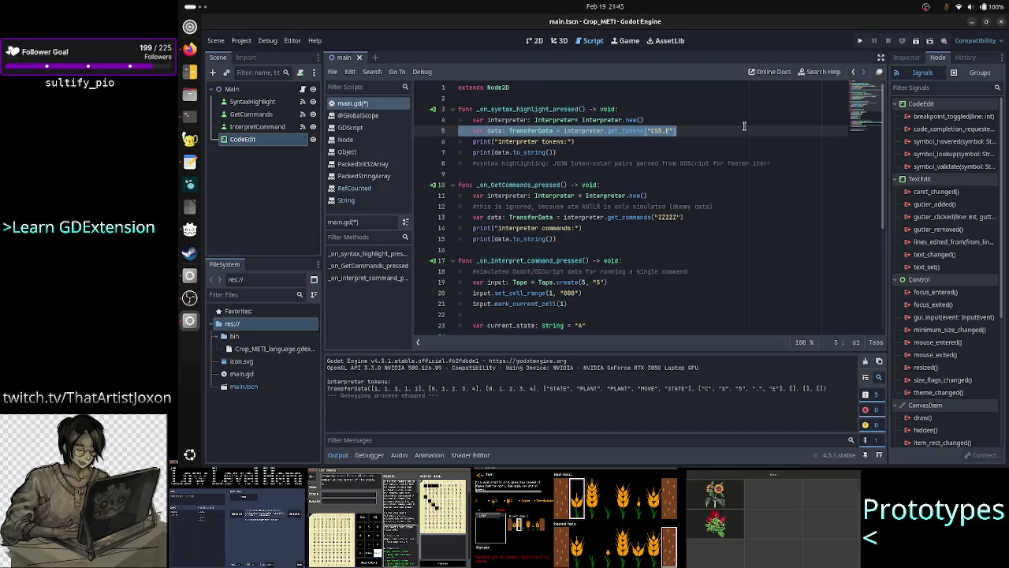
{"action": "left_click", "coordinate": [743, 127]}
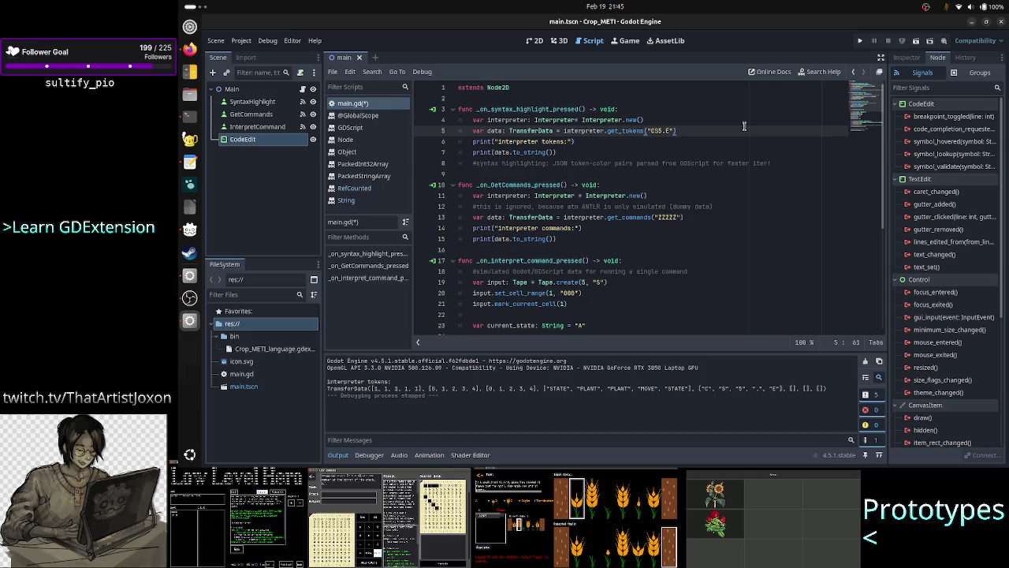
{"action": "key", "text": "Down"}
{"action": "key", "text": "Down"}
{"action": "key", "text": "Down"}
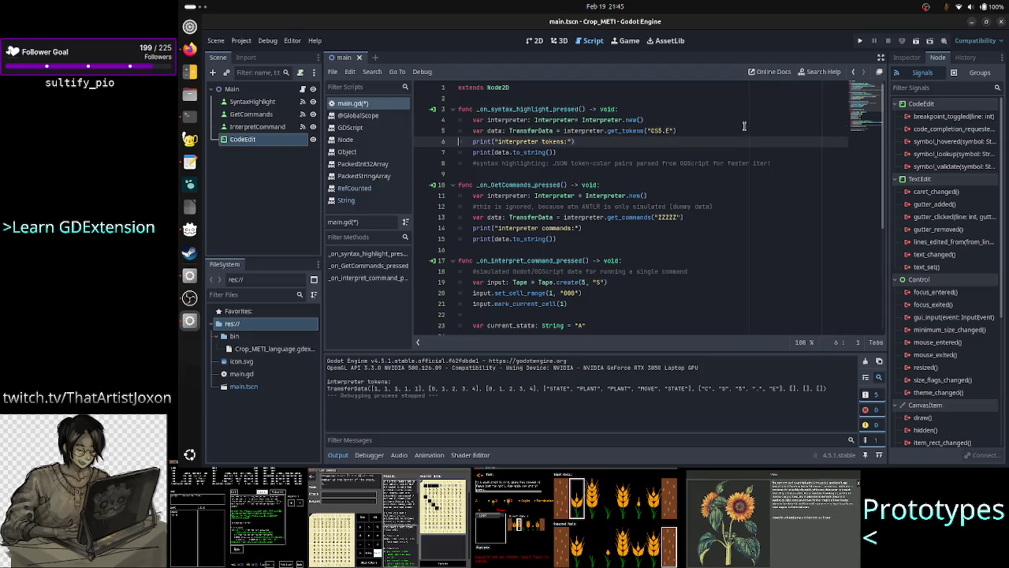
{"action": "key", "text": "Home"}
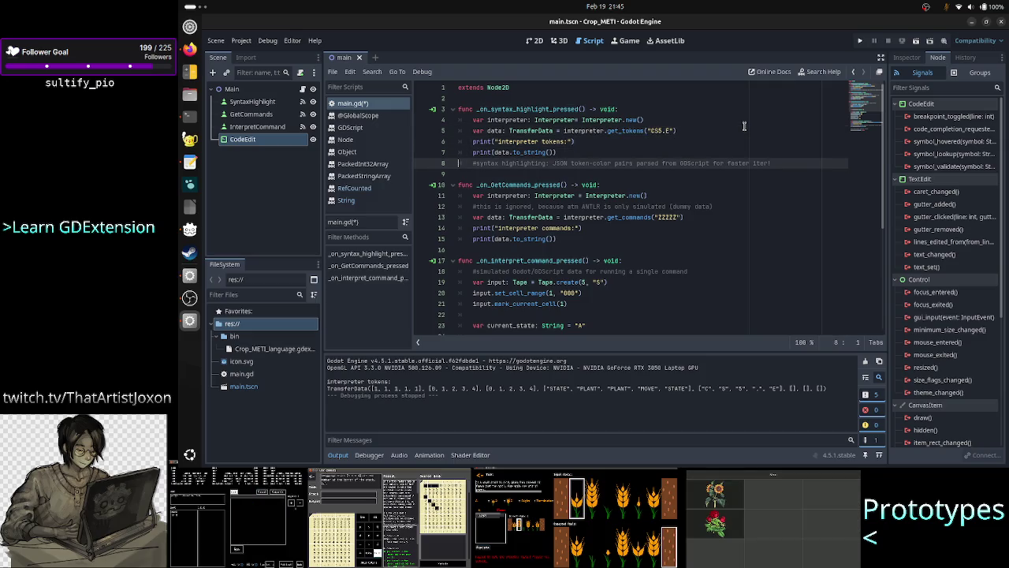
{"action": "key", "text": "Down"}
{"action": "key", "text": "Down"}
{"action": "key", "text": "Down"}
{"action": "key", "text": "Down"}
{"action": "key", "text": "Home"}
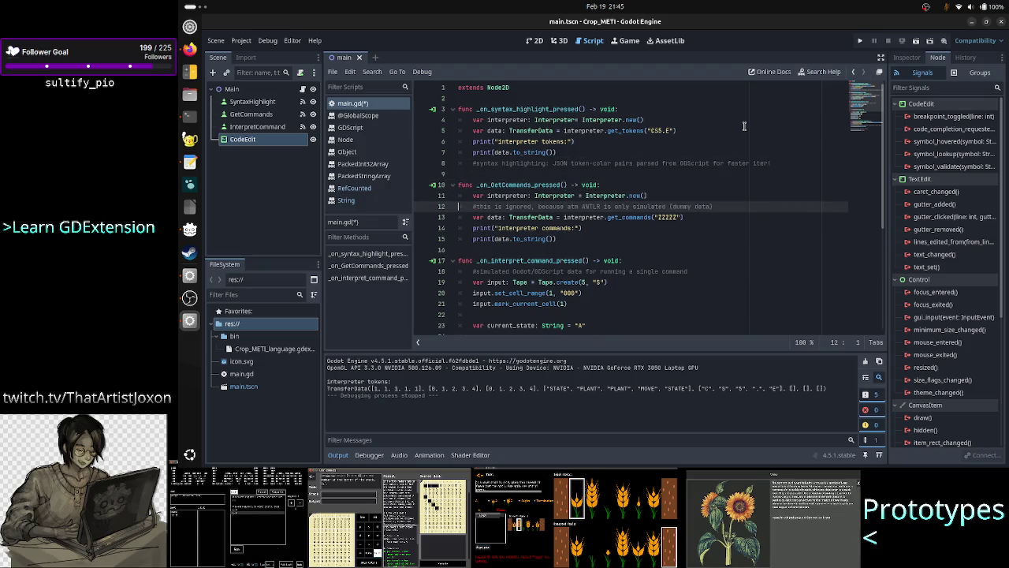
{"action": "key", "text": "Down"}
{"action": "key", "text": "Right"}
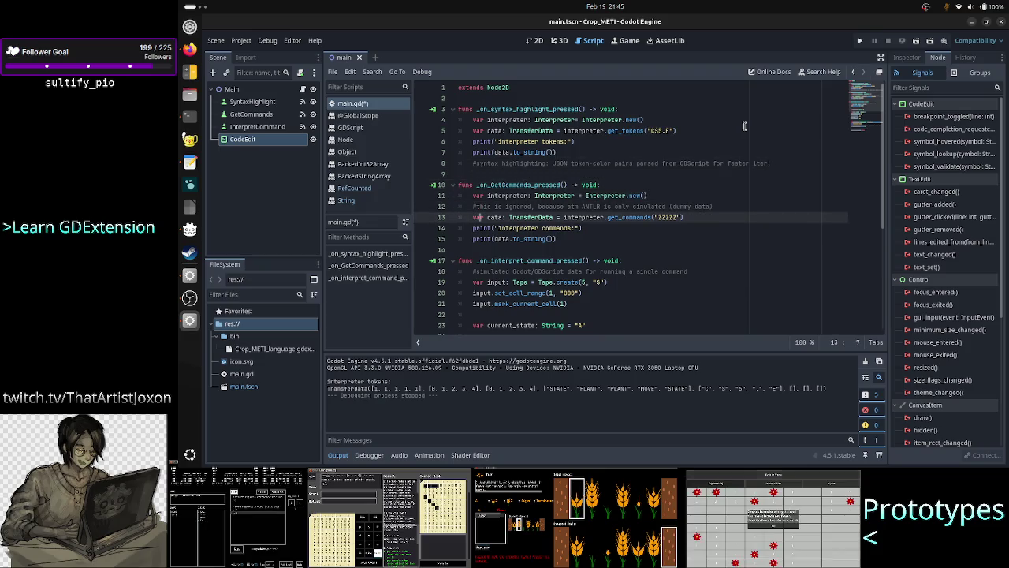
{"action": "key", "text": "Right"}
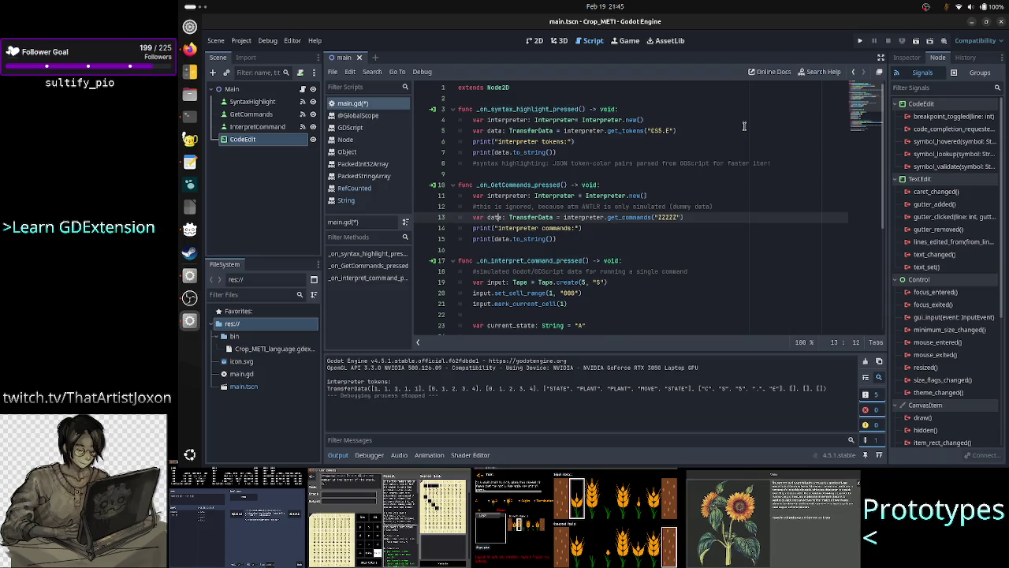
{"action": "left_click", "coordinate": [698, 216]}
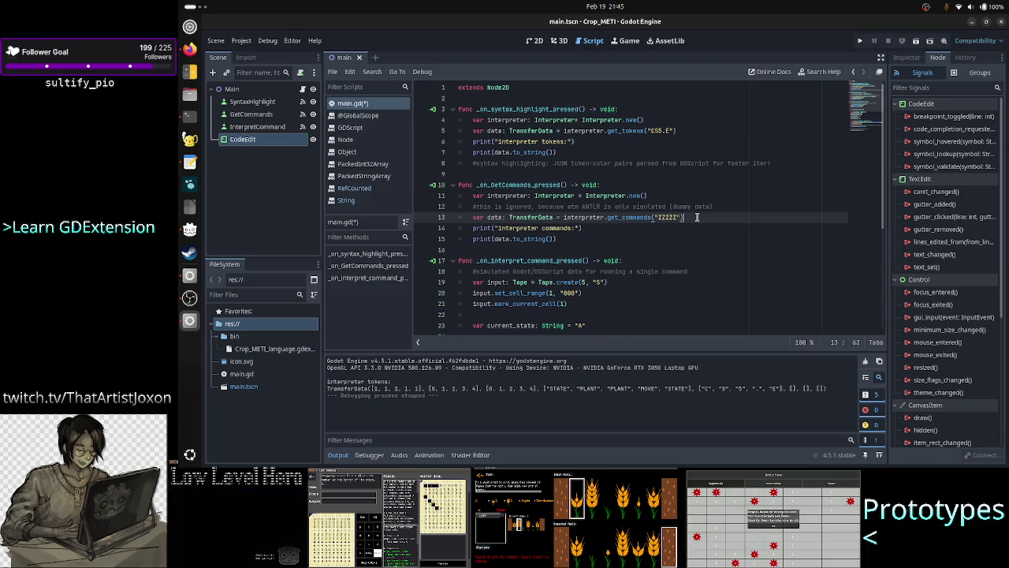
Step: Run the scene and trigger Get command to print the interpreter commands
{"action": "left_click", "coordinate": [860, 41]}
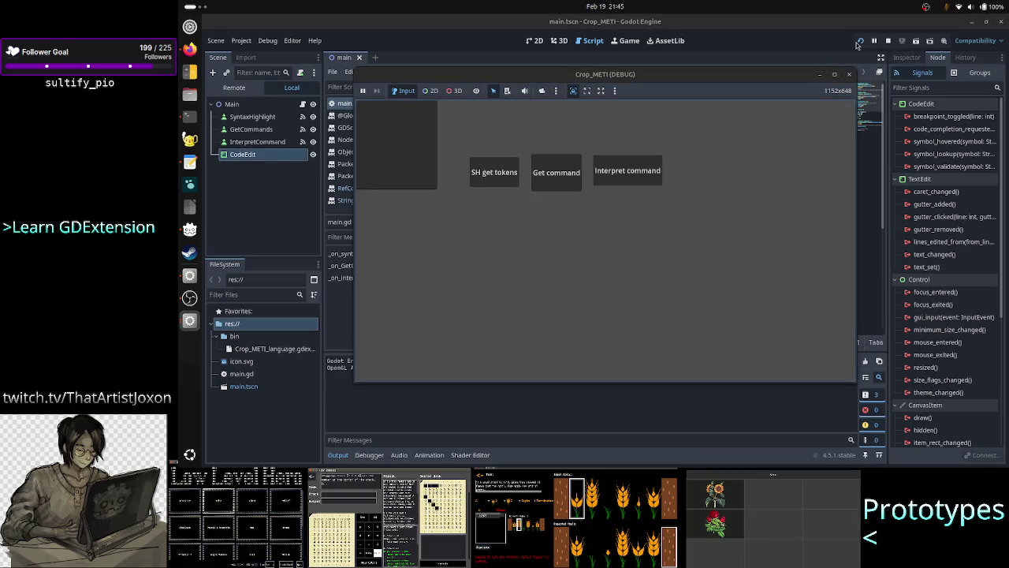
{"action": "left_click", "coordinate": [556, 174]}
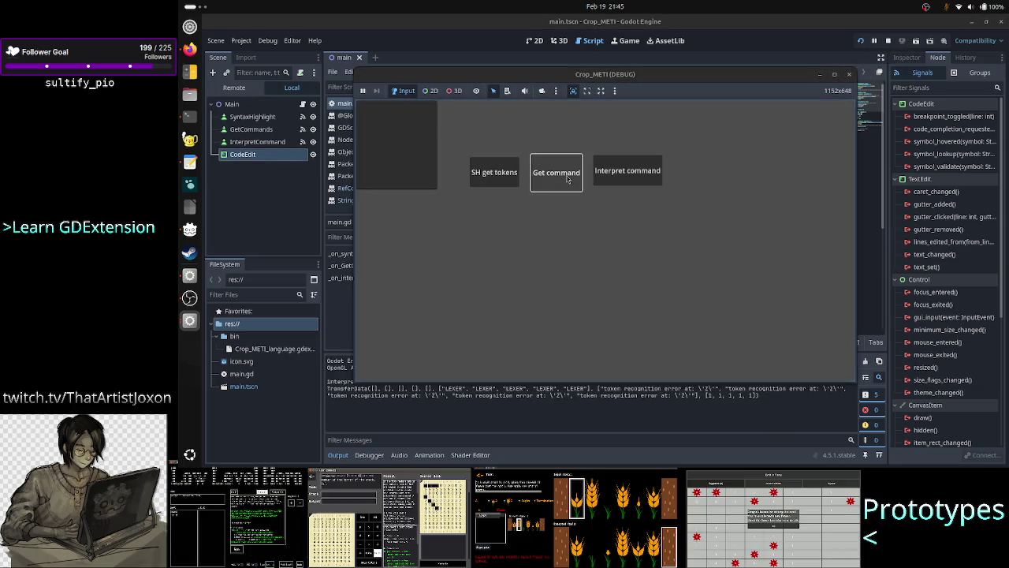
{"action": "left_click", "coordinate": [524, 430]}
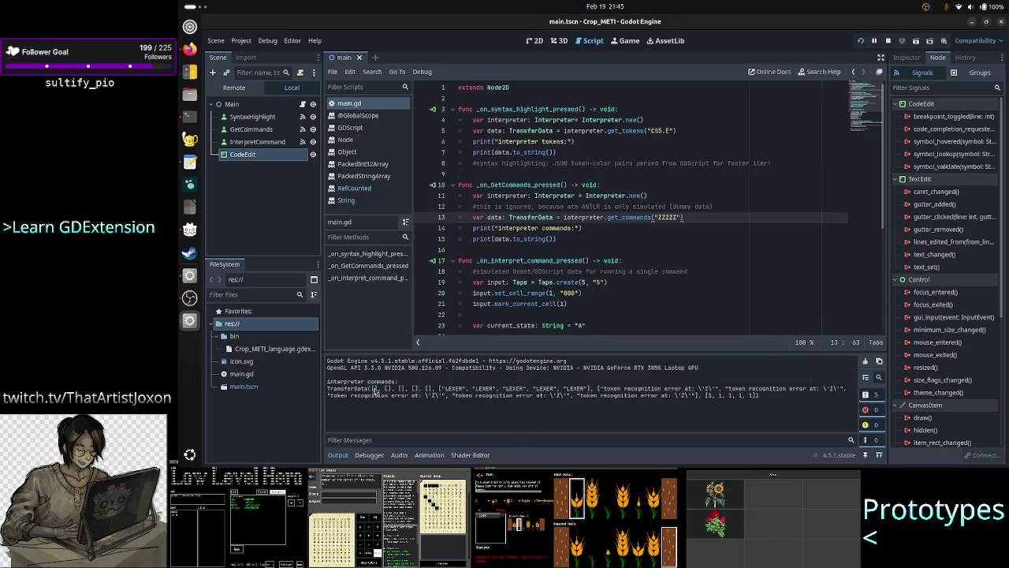
Step: Select the empty lists, LEXER recognition errors and [1, 1, 1, 1, 1] list in the output
{"action": "left_click_drag", "start_coordinate": [370, 389], "coordinate": [430, 388]}
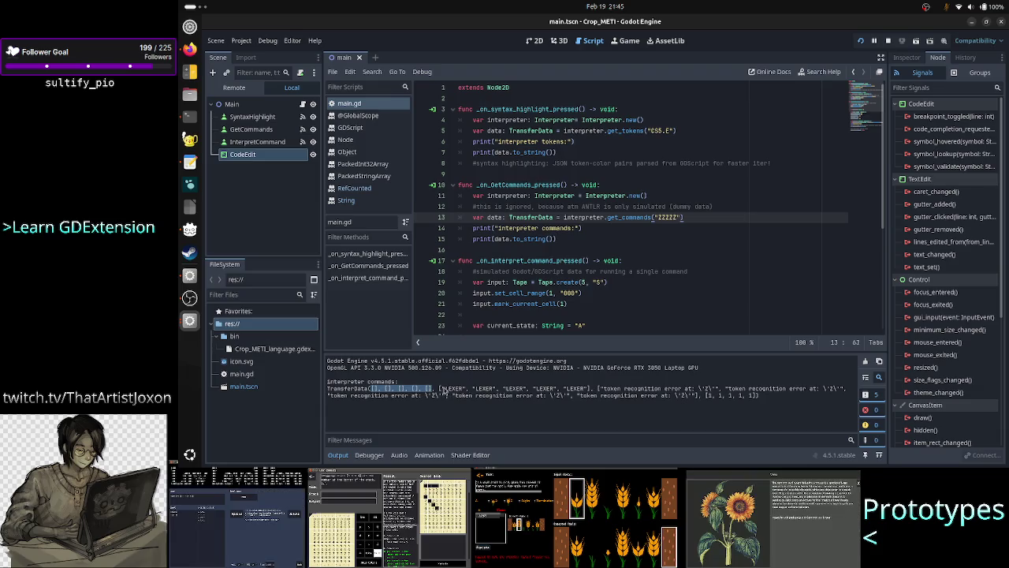
{"action": "left_click_drag", "start_coordinate": [444, 389], "coordinate": [590, 389]}
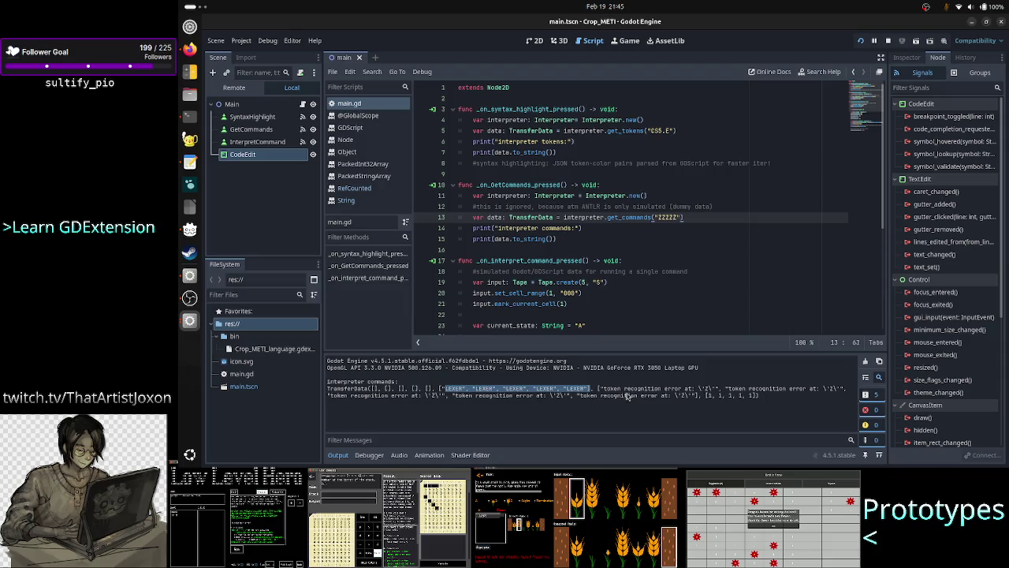
{"action": "left_click", "coordinate": [712, 388], "text": "shift"}
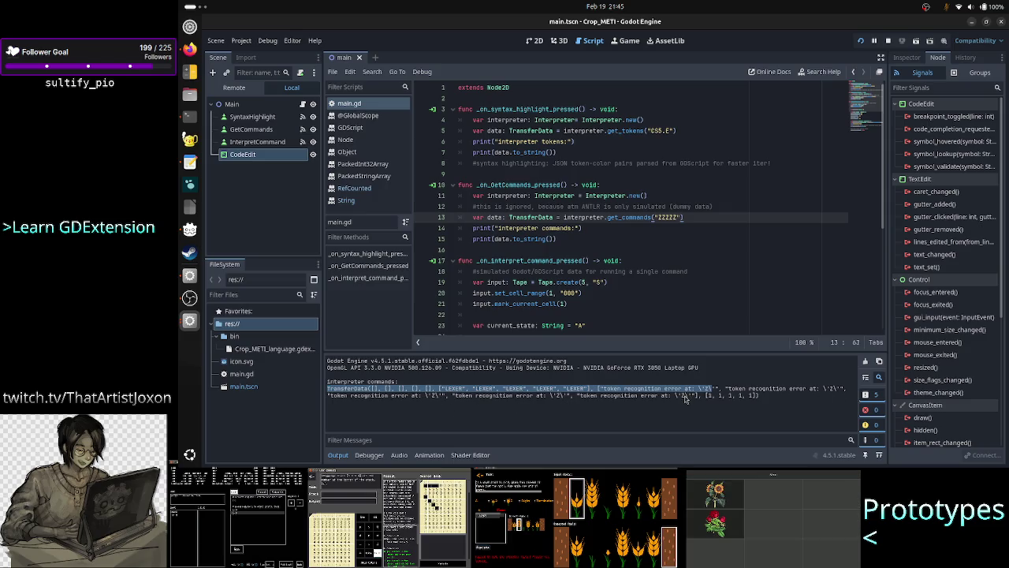
{"action": "left_click_drag", "start_coordinate": [707, 395], "coordinate": [757, 396]}
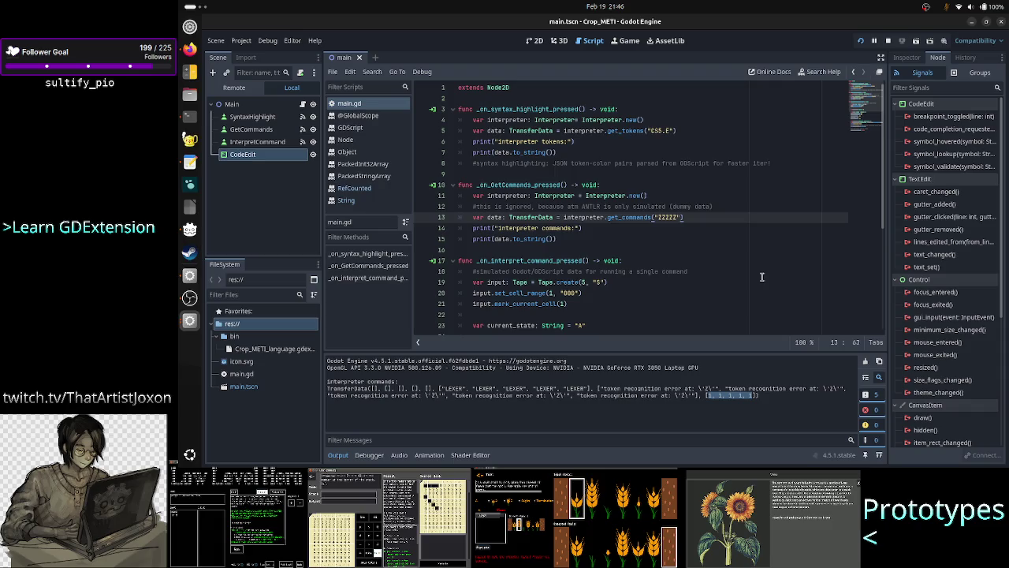
Step: Copy "CS5.E" from line 5 and paste it over "ZZZZZ" in get_commands on line 13
{"action": "key", "text": "Up"}
{"action": "key", "text": "Up"}
{"action": "key", "text": "Up"}
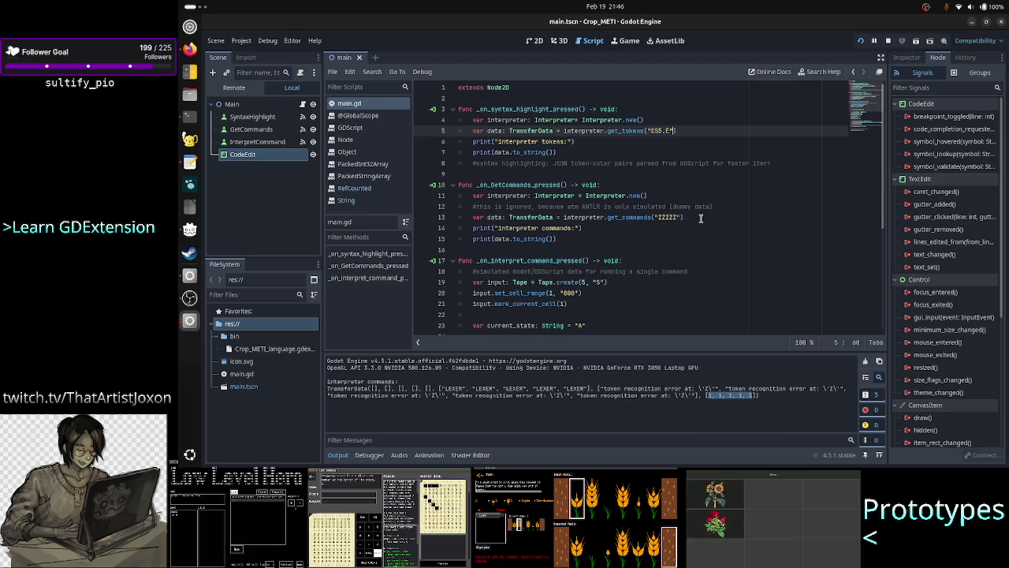
{"action": "key", "text": "shift+Left"}
{"action": "key", "text": "shift+Left"}
{"action": "key", "text": "shift+Left"}
{"action": "key", "text": "ctrl+c"}
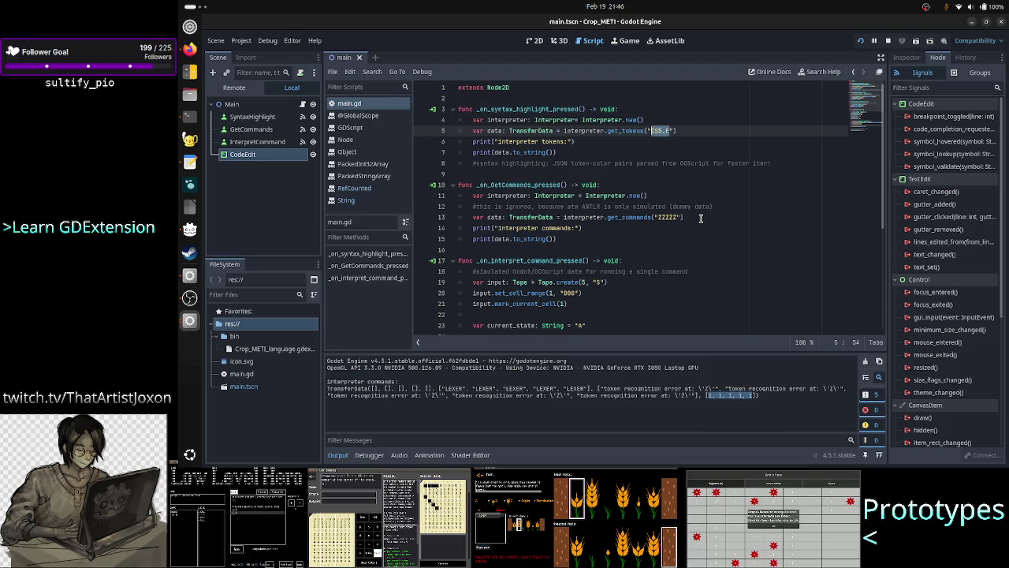
{"action": "key", "text": "Down"}
{"action": "key", "text": "Down"}
{"action": "key", "text": "Down"}
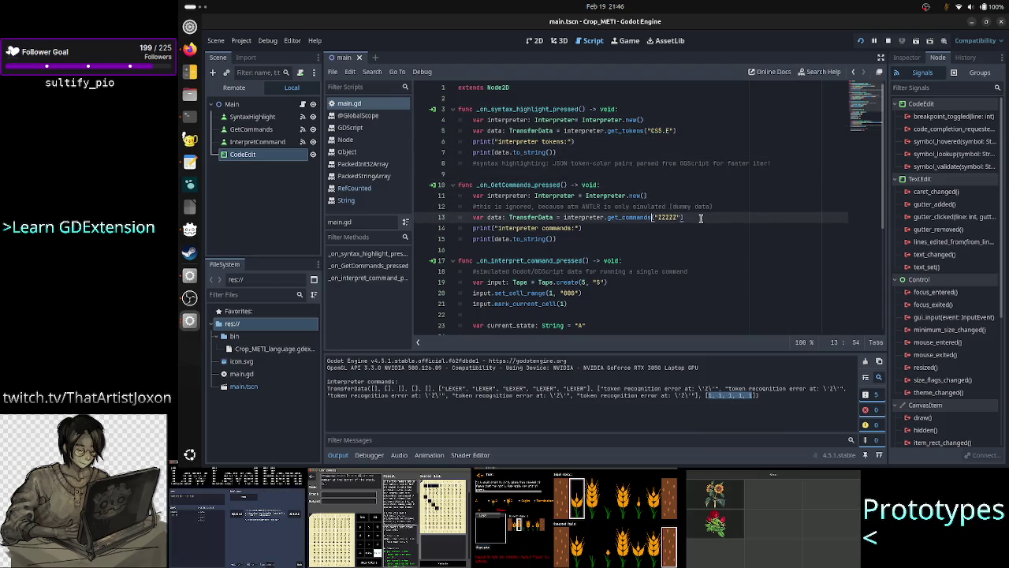
{"action": "key", "text": "Right"}
{"action": "key", "text": "Right"}
{"action": "key", "text": "Right"}
{"action": "key", "text": "shift+Left"}
{"action": "key", "text": "shift+Left"}
{"action": "key", "text": "shift+Left"}
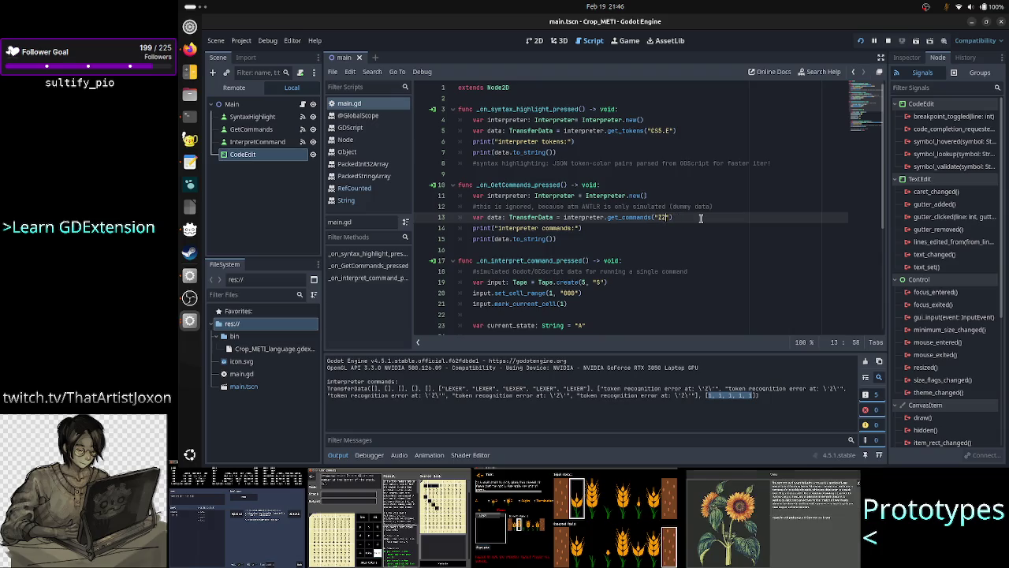
{"action": "key", "text": "ctrl+v"}
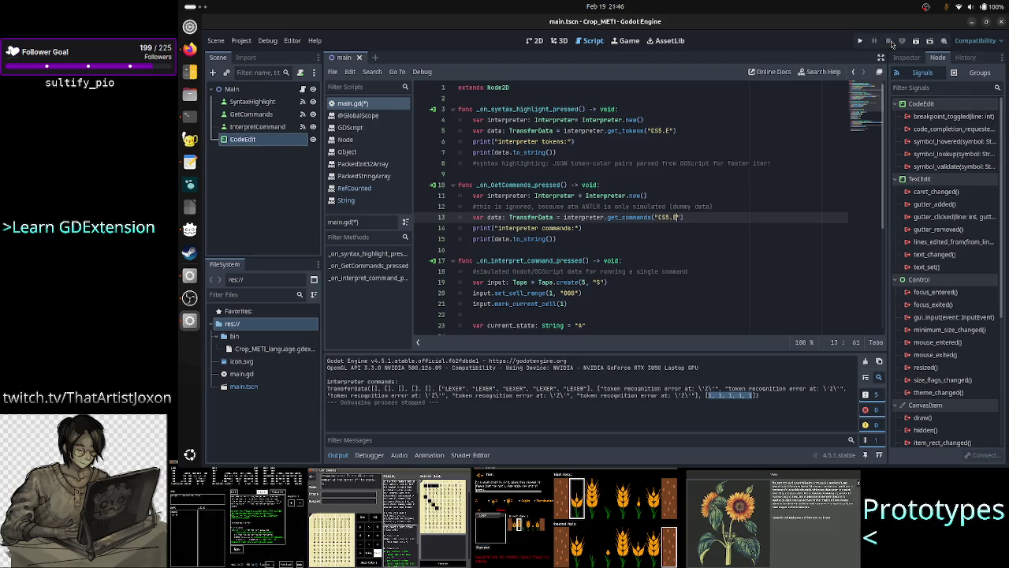
Step: Rerun and trigger Get command, printing error-free STATE, PLANT, MOVE commands for "CS5.E"
{"action": "left_click", "coordinate": [862, 41]}
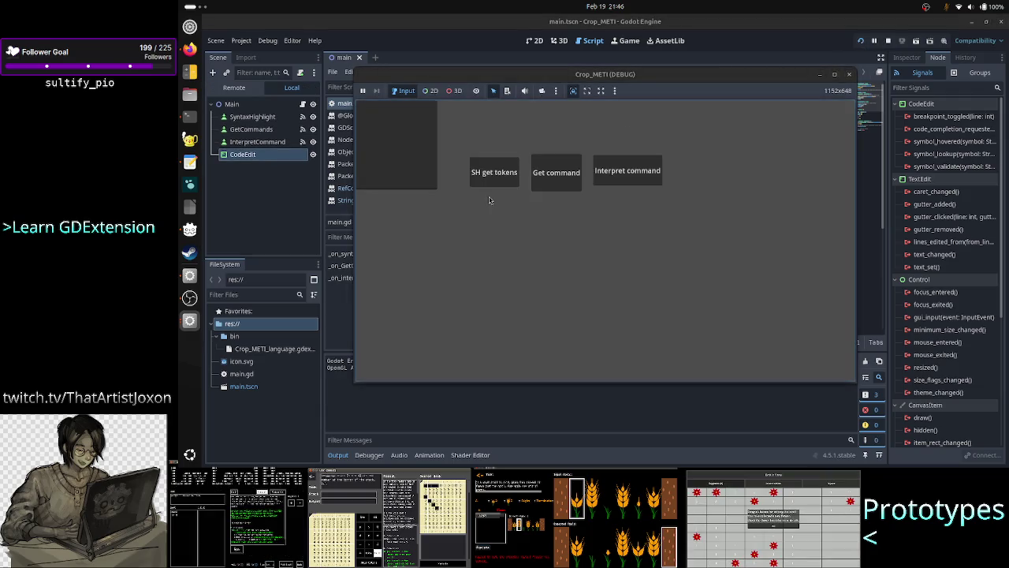
{"action": "left_click", "coordinate": [556, 173]}
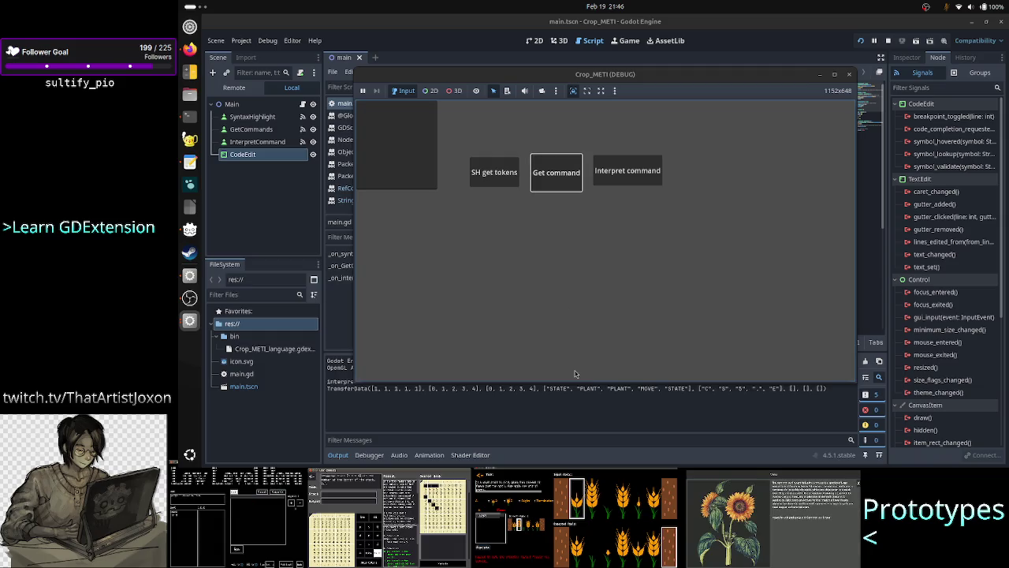
{"action": "left_click", "coordinate": [579, 414]}
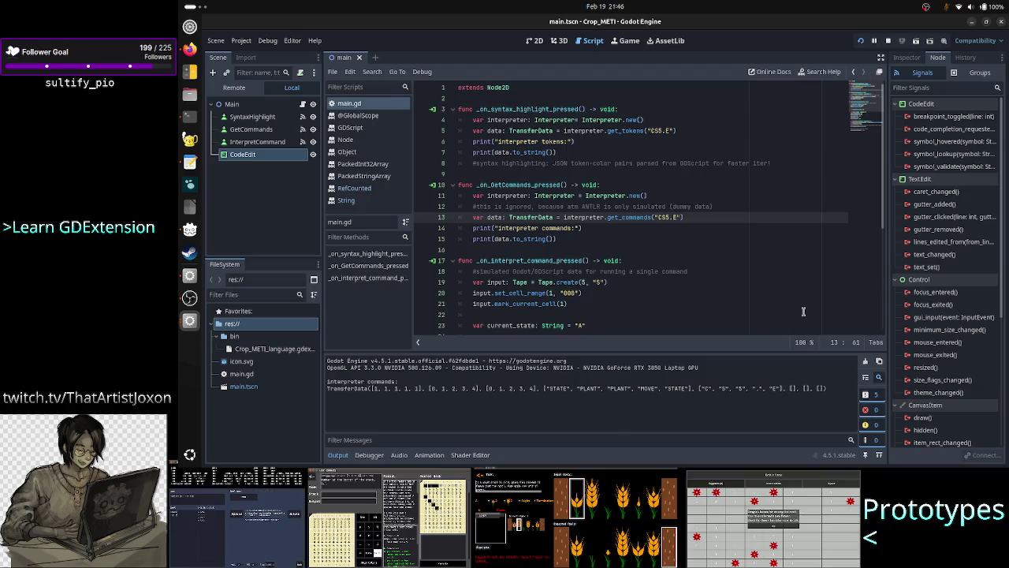
Step: Change the command's move value on line 29 from R to L
{"action": "left_click", "coordinate": [781, 217]}
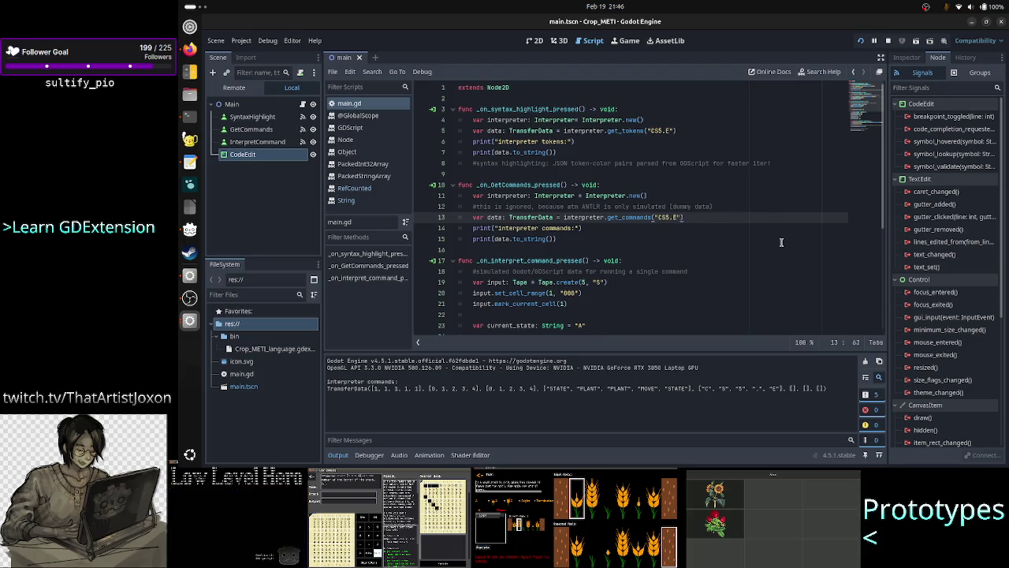
{"action": "key", "text": "Down"}
{"action": "key", "text": "Down"}
{"action": "key", "text": "Down"}
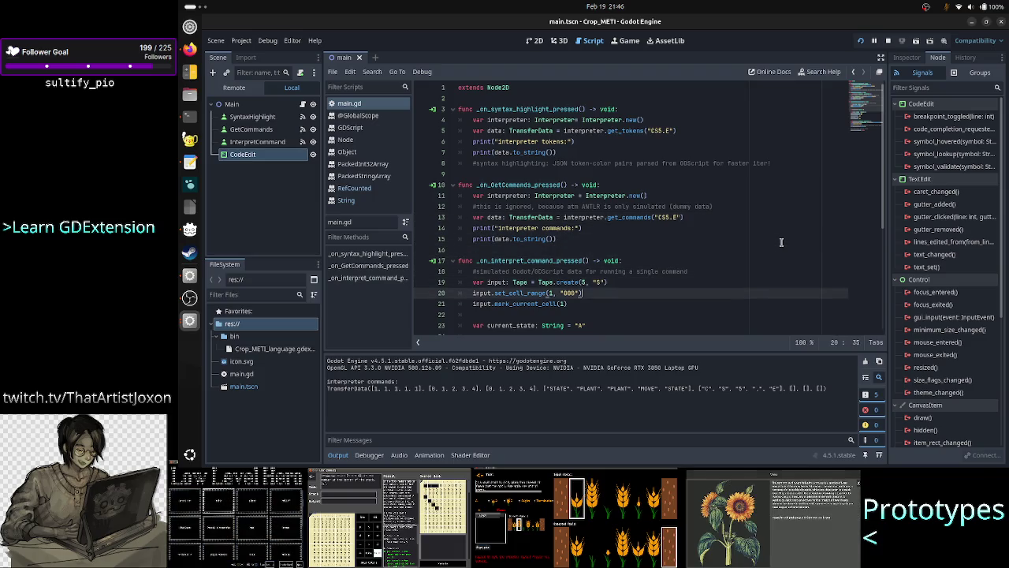
{"action": "scroll", "coordinate": [781, 242], "scroll_direction": "down", "scroll_amount": 3}
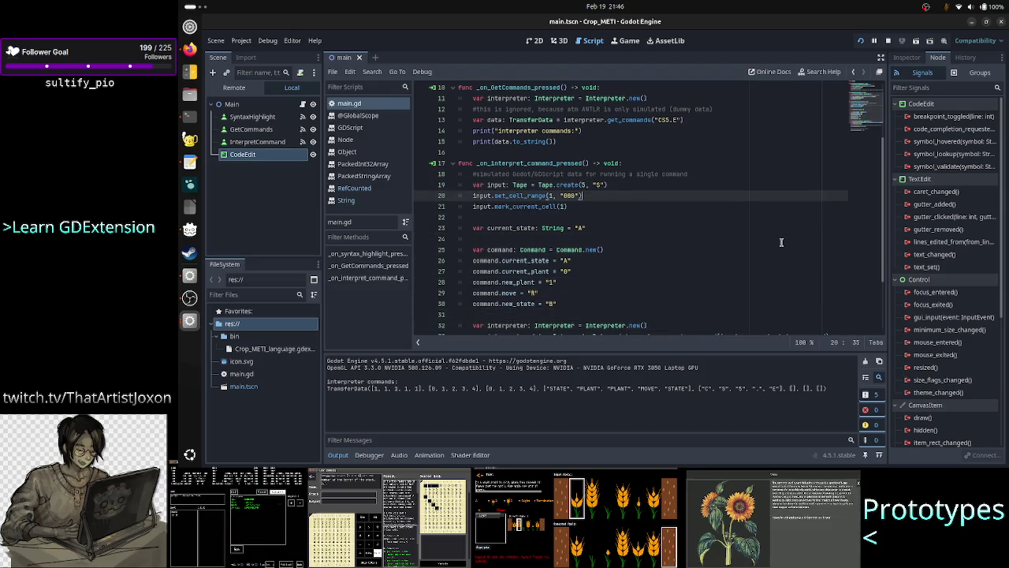
{"action": "key", "text": "Down"}
{"action": "key", "text": "Up"}
{"action": "key", "text": "Down"}
{"action": "key", "text": "Down"}
{"action": "key", "text": "Down"}
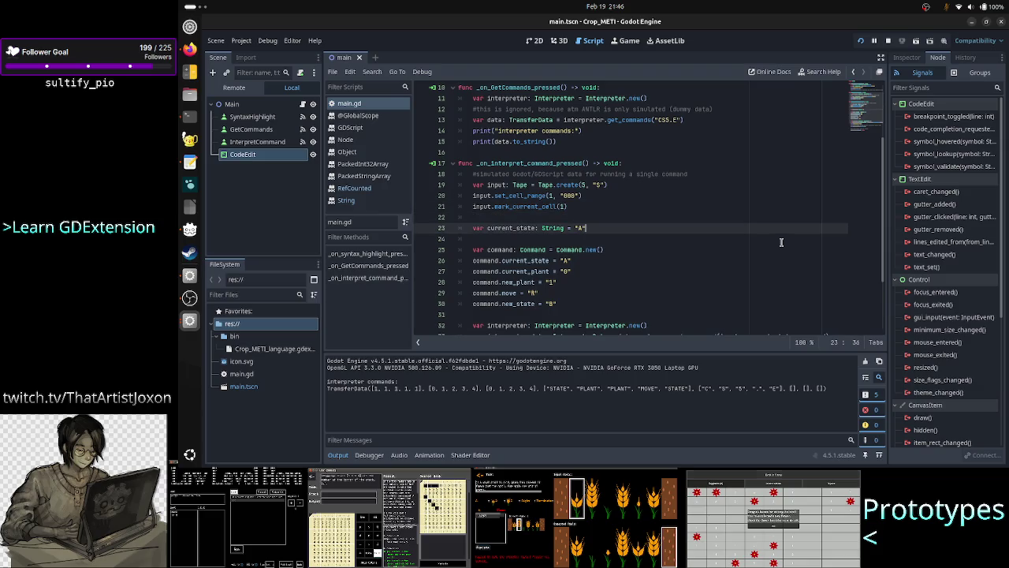
{"action": "key", "text": "Up"}
{"action": "key", "text": "Up"}
{"action": "key", "text": "Up"}
{"action": "key", "text": "Down"}
{"action": "key", "text": "Down"}
{"action": "key", "text": "Down"}
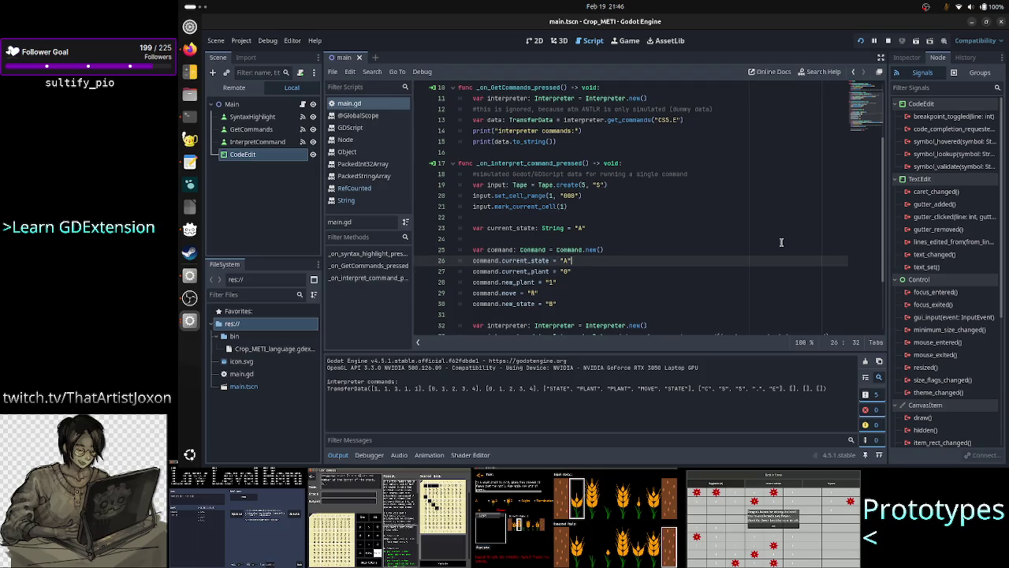
{"action": "key", "text": "Left"}
{"action": "key", "text": "Down"}
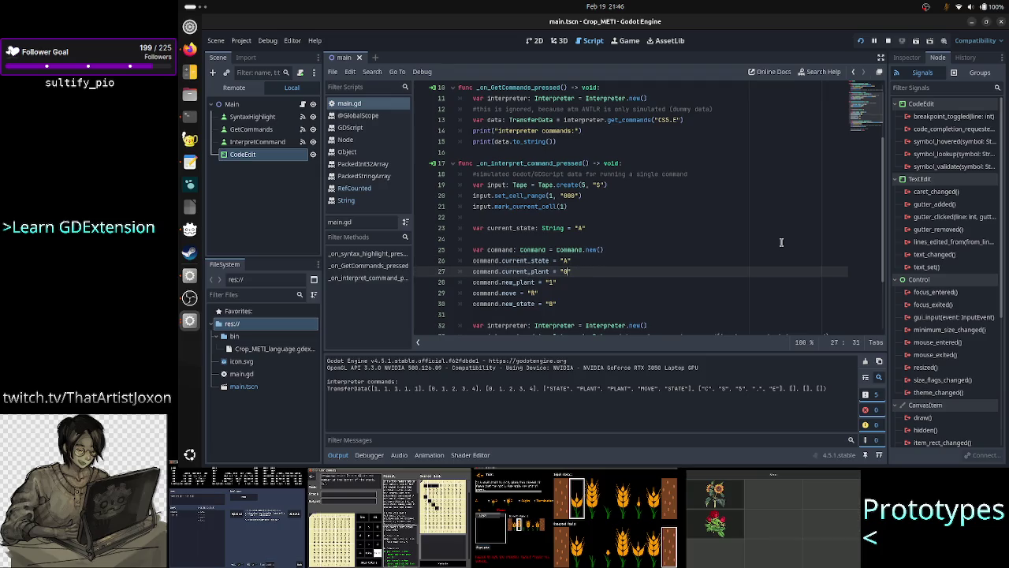
{"action": "key", "text": "Down"}
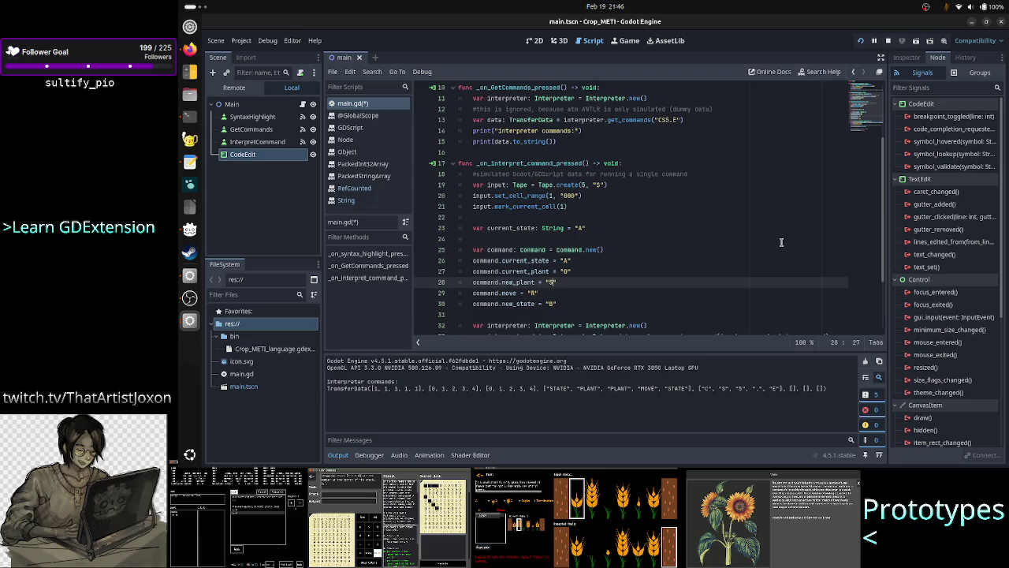
{"action": "key", "text": "Down"}
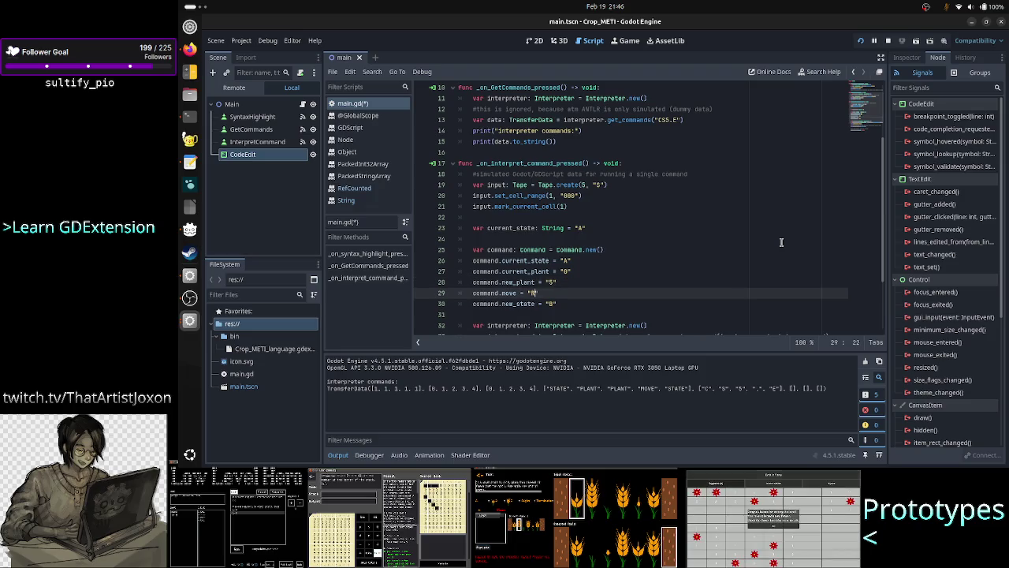
{"action": "key", "text": "BackSpace"}
{"action": "type", "text": "L"}
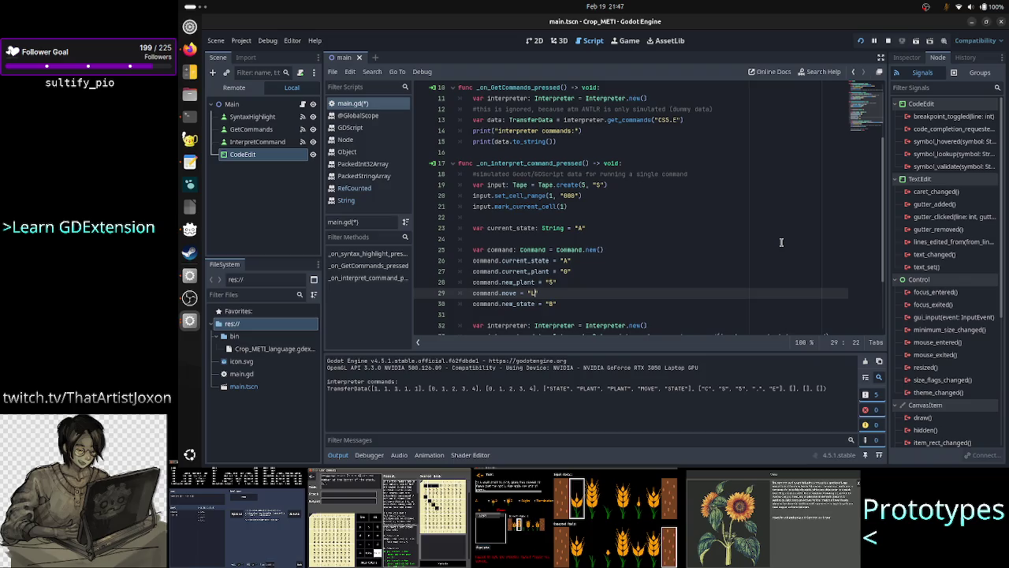
Step: Change the command's new_state value on line 30 from B to E
{"action": "key", "text": "Down"}
{"action": "key", "text": "Right"}
{"action": "key", "text": "Right"}
{"action": "key", "text": "Right"}
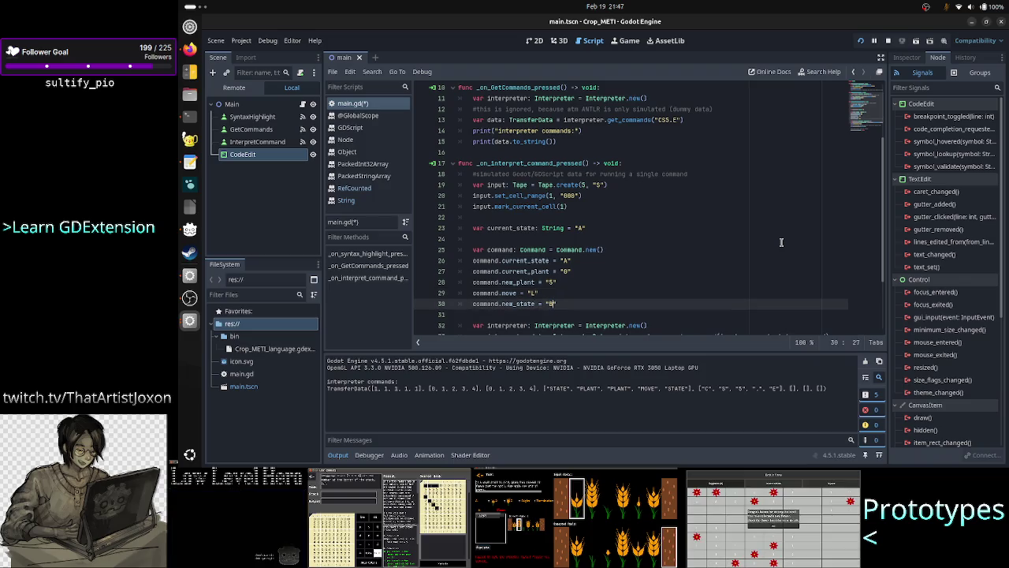
{"action": "key", "text": "BackSpace"}
{"action": "type", "text": "E"}
Step: Remove the expected-output comment on line 35
{"action": "key", "text": "Down"}
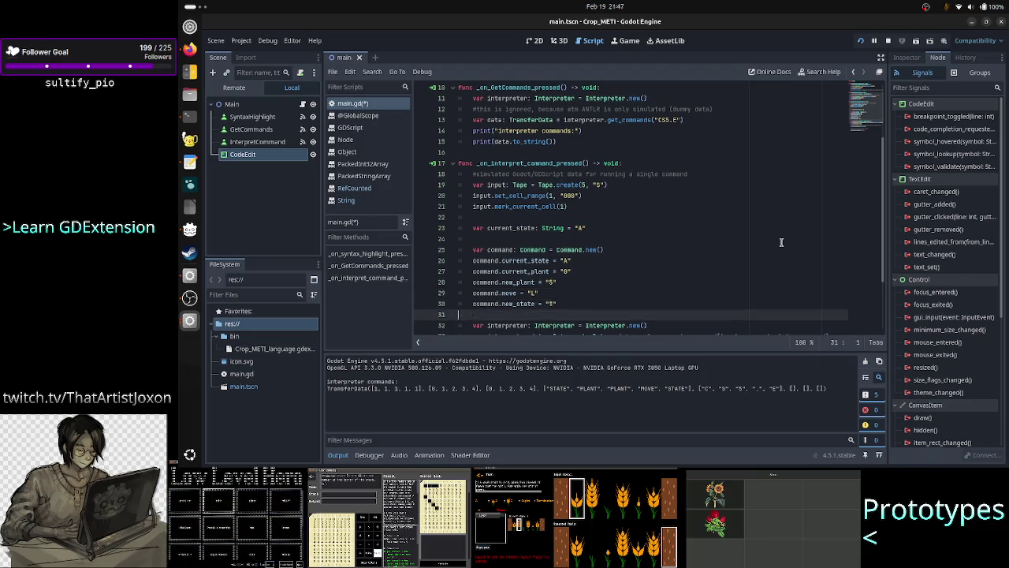
{"action": "key", "text": "Down"}
{"action": "key", "text": "Down"}
{"action": "key", "text": "Down"}
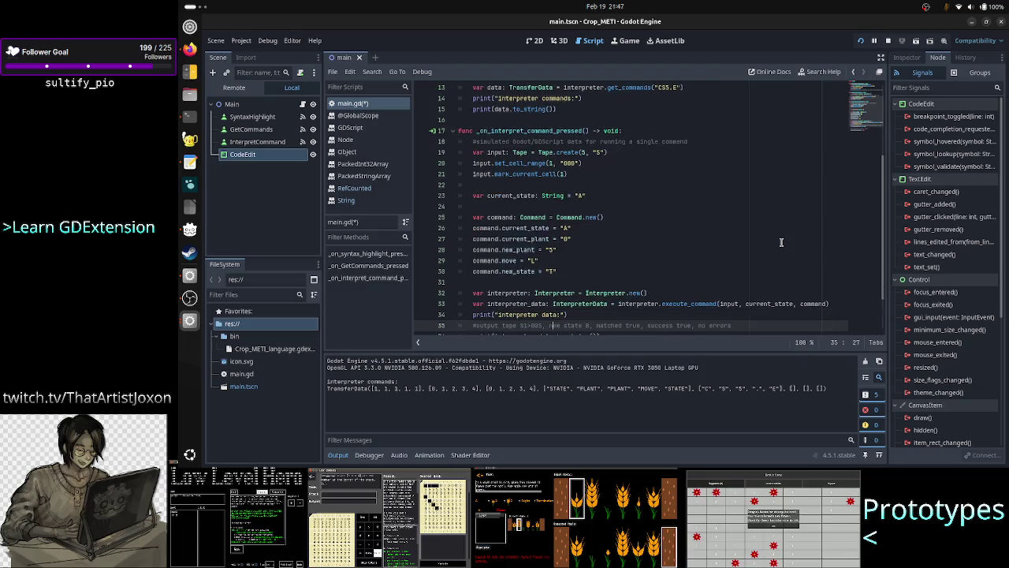
{"action": "key", "text": "Down"}
{"action": "key", "text": "Down"}
{"action": "key", "text": "Down"}
{"action": "key", "text": "Up"}
{"action": "key", "text": "Up"}
{"action": "key", "text": "Up"}
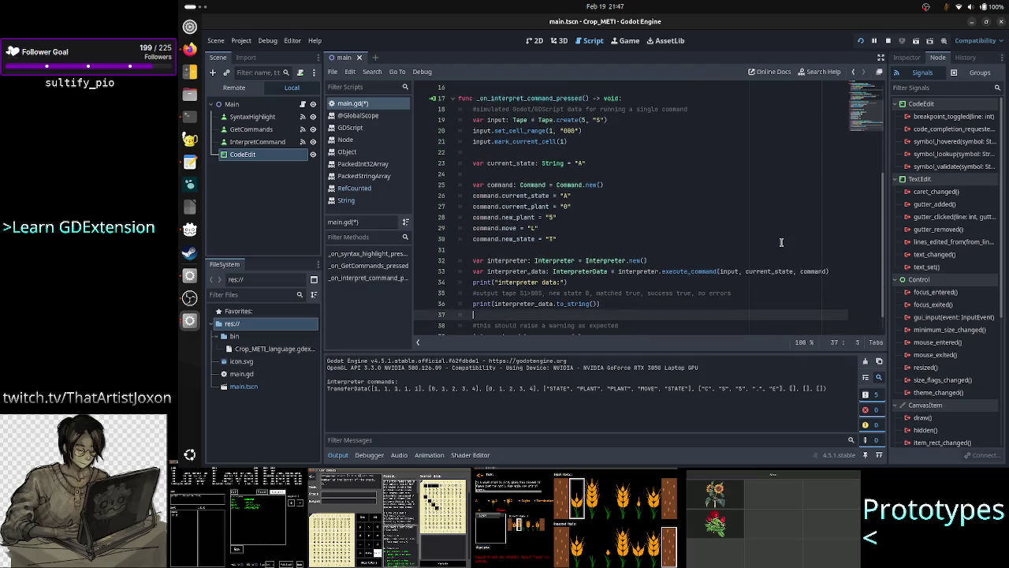
{"action": "key", "text": "Up"}
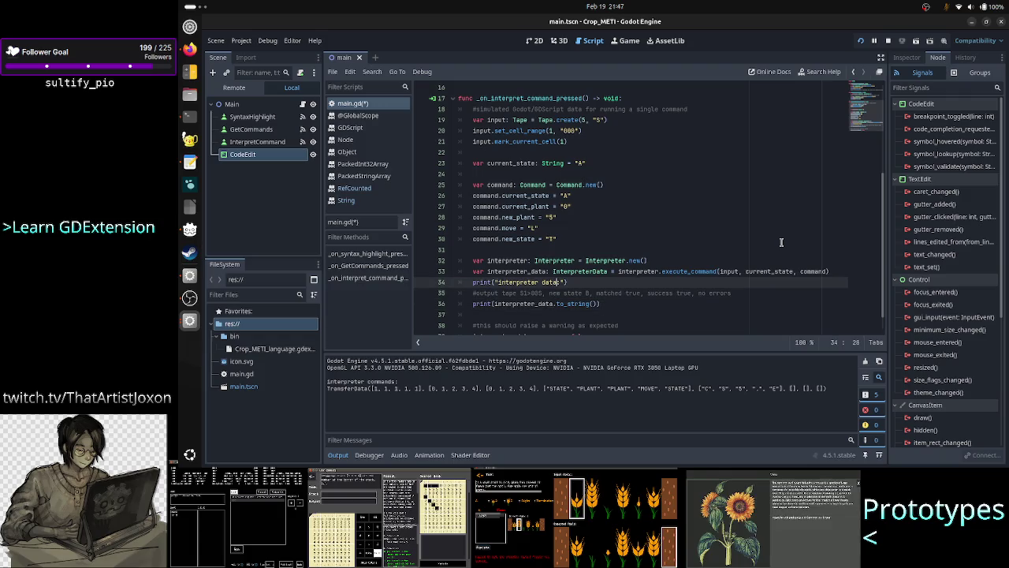
{"action": "key", "text": "Down"}
{"action": "key", "text": "Home"}
{"action": "key", "text": "shift+Down"}
{"action": "key", "text": "shift+Left"}
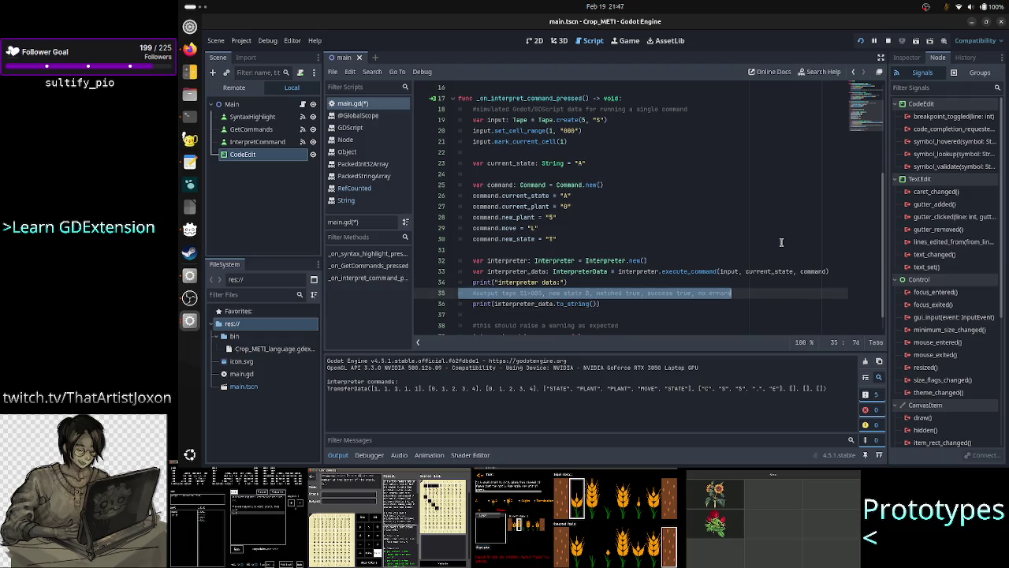
{"action": "key", "text": "shift+Down"}
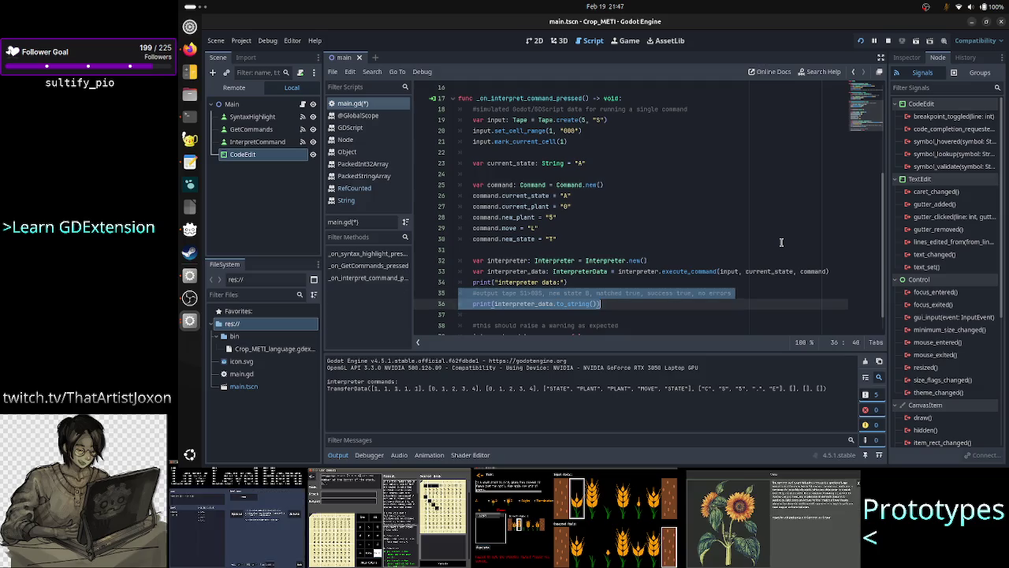
{"action": "key", "text": "ctrl+z"}
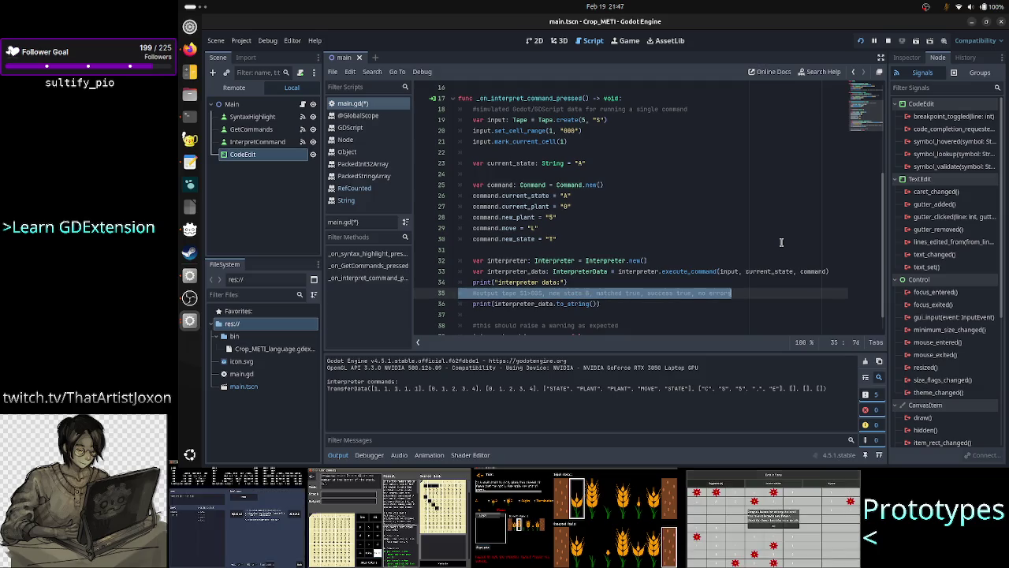
Step: Delete the success-false warning test lines and save main.gd
{"action": "key", "text": "shift+Down"}
{"action": "key", "text": "shift+Down"}
{"action": "key", "text": "shift+Down"}
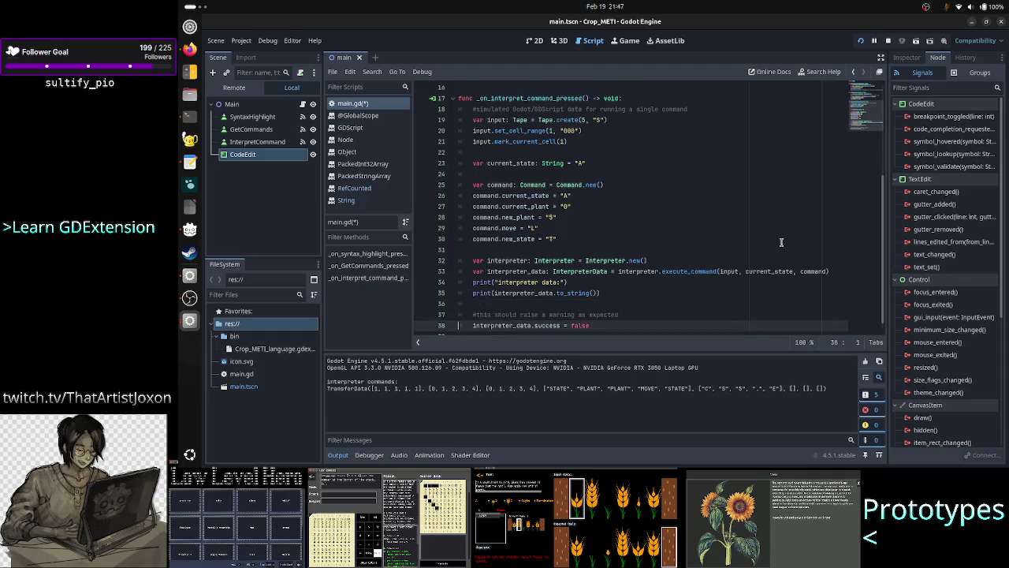
{"action": "key", "text": "Delete"}
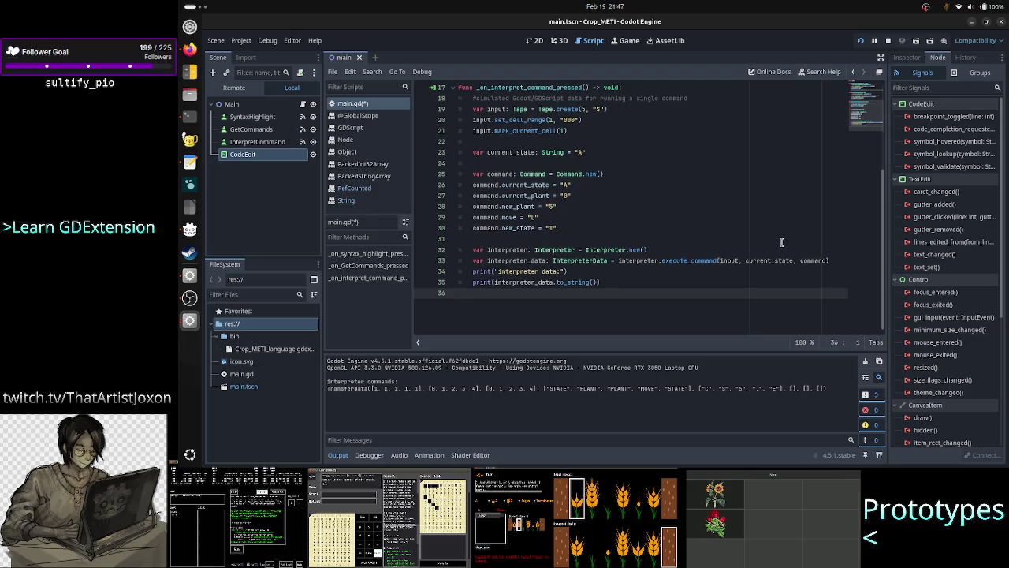
{"action": "key", "text": "ctrl+s"}
Step: Run the game, press 'Interpret command' to print the InterpreterData result, then close the game
{"action": "left_click", "coordinate": [890, 42]}
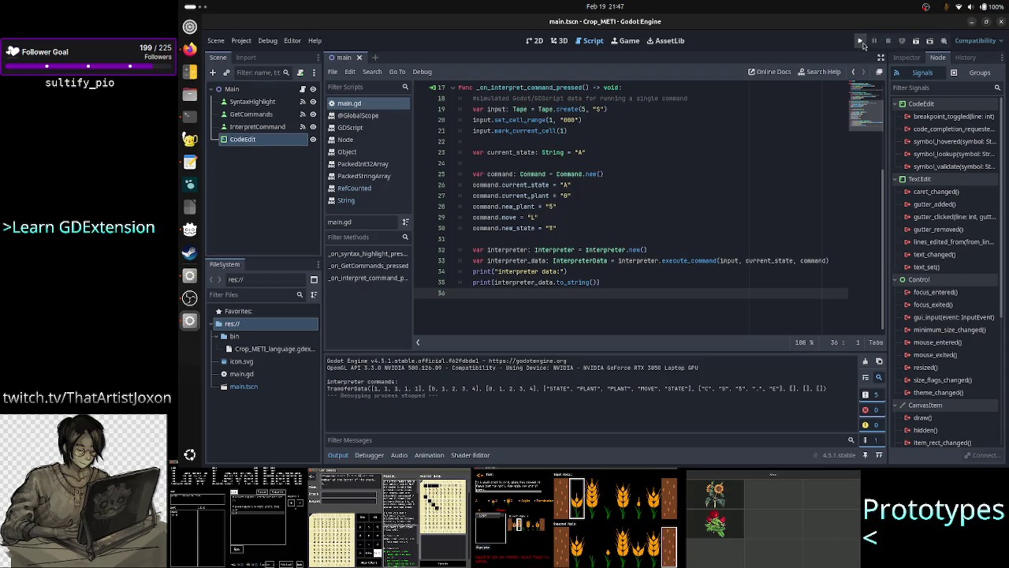
{"action": "left_click", "coordinate": [862, 42]}
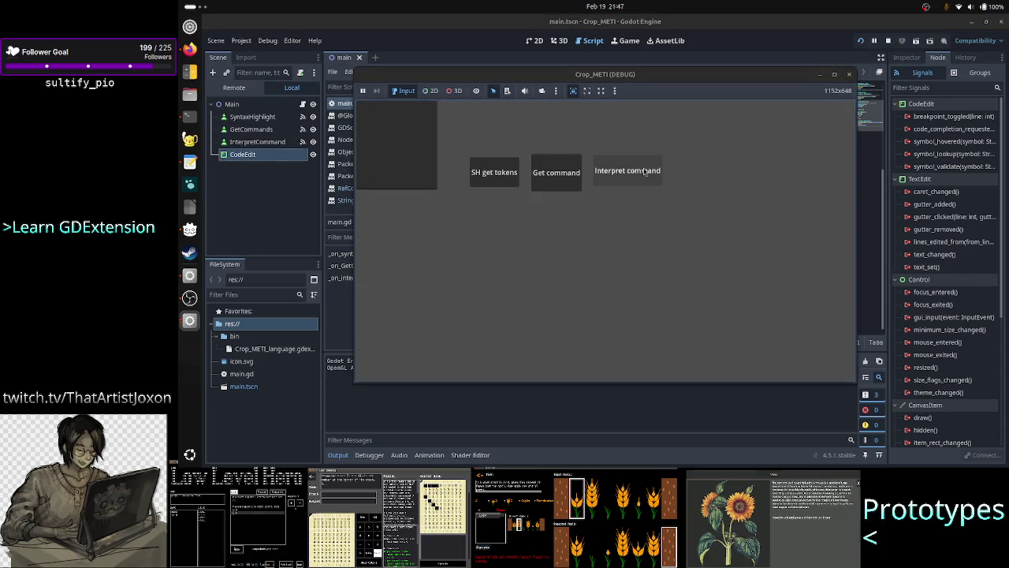
{"action": "left_click", "coordinate": [645, 173]}
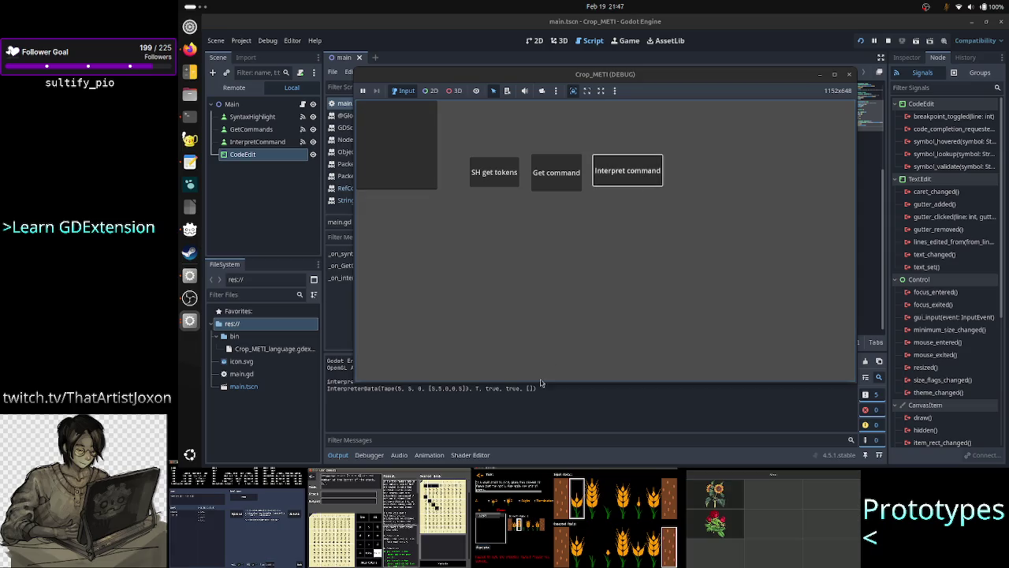
{"action": "key", "text": "F8"}
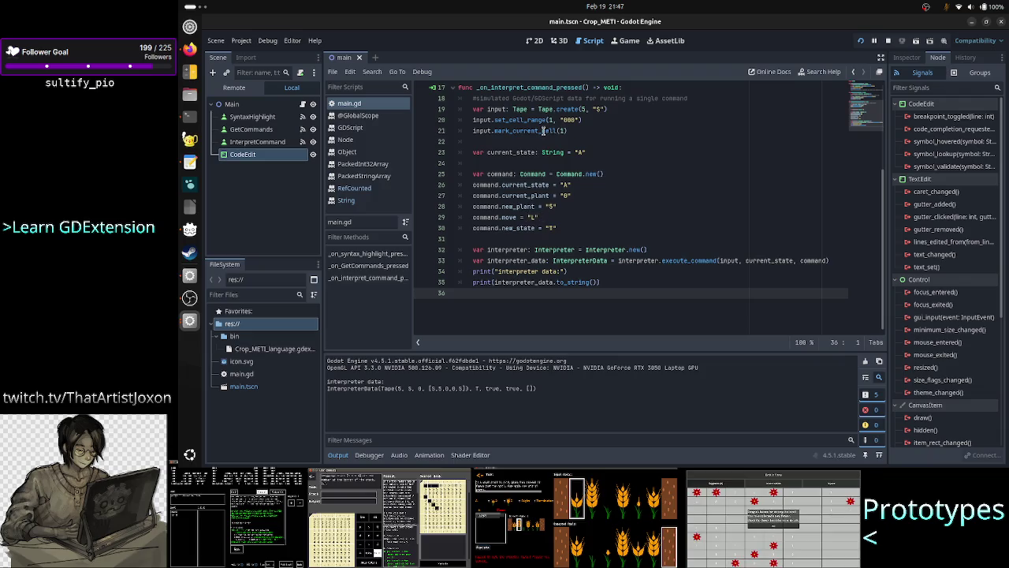
Step: Review the script's input values on lines 21–30, including new_state T
{"action": "left_click_drag", "start_coordinate": [543, 130], "coordinate": [567, 131]}
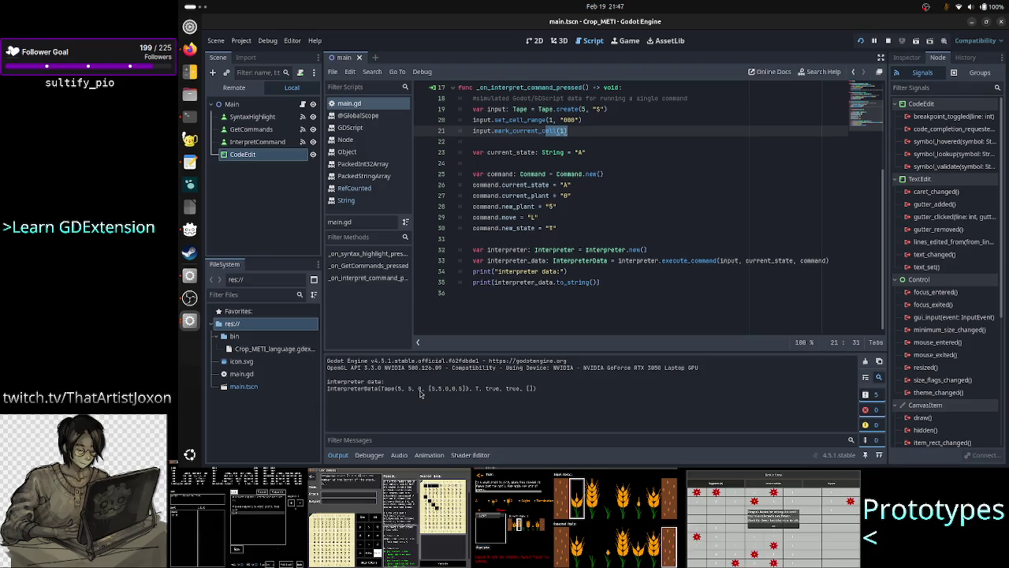
{"action": "left_click", "coordinate": [591, 129]}
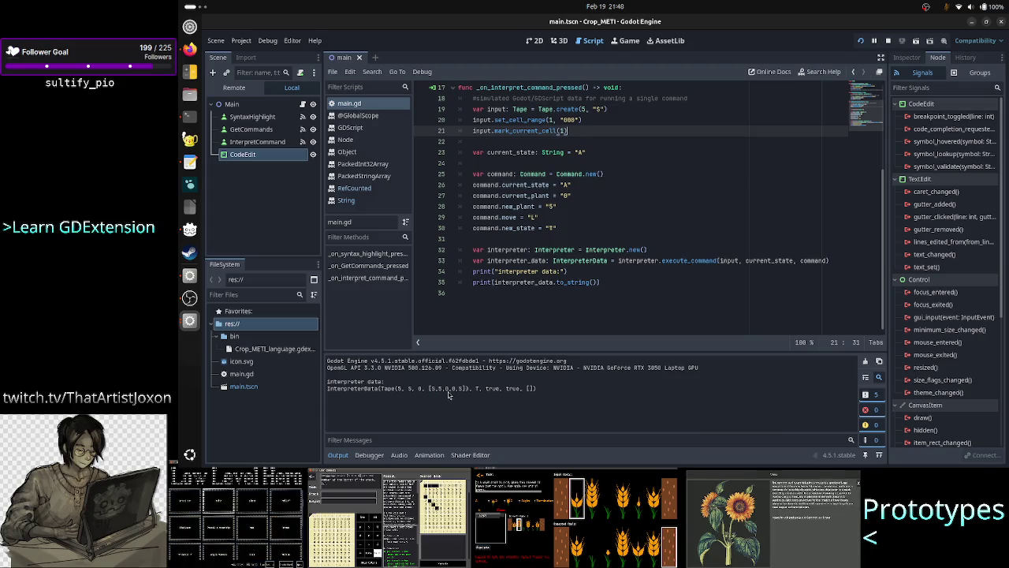
{"action": "left_click", "coordinate": [578, 197]}
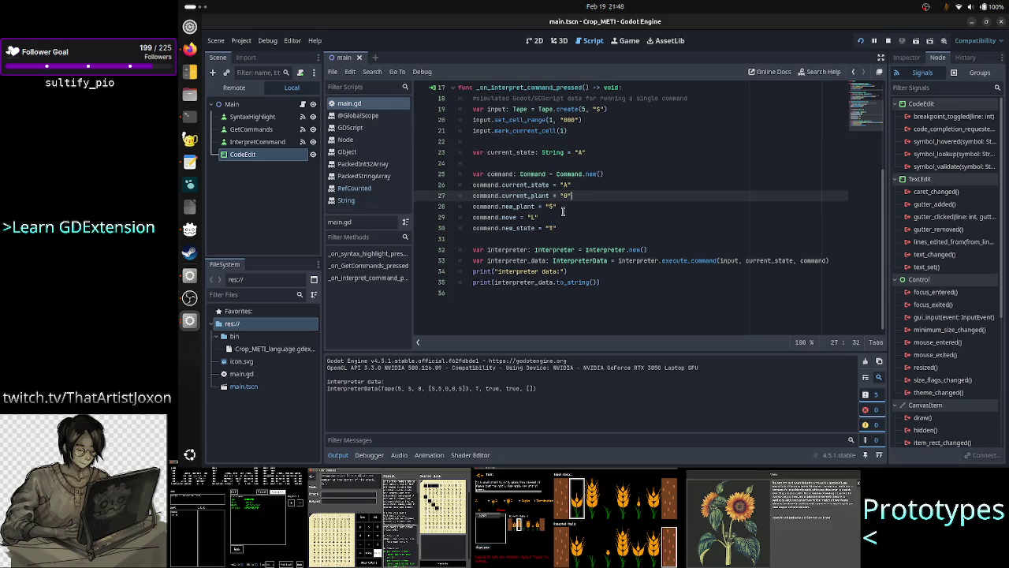
{"action": "left_click", "coordinate": [563, 209]}
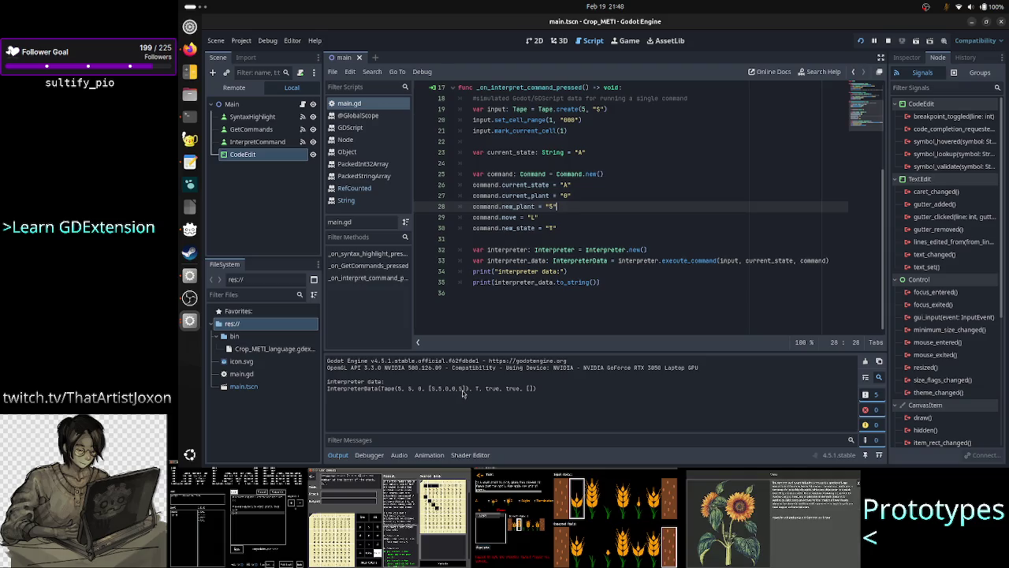
{"action": "left_click_drag", "start_coordinate": [567, 228], "coordinate": [544, 228]}
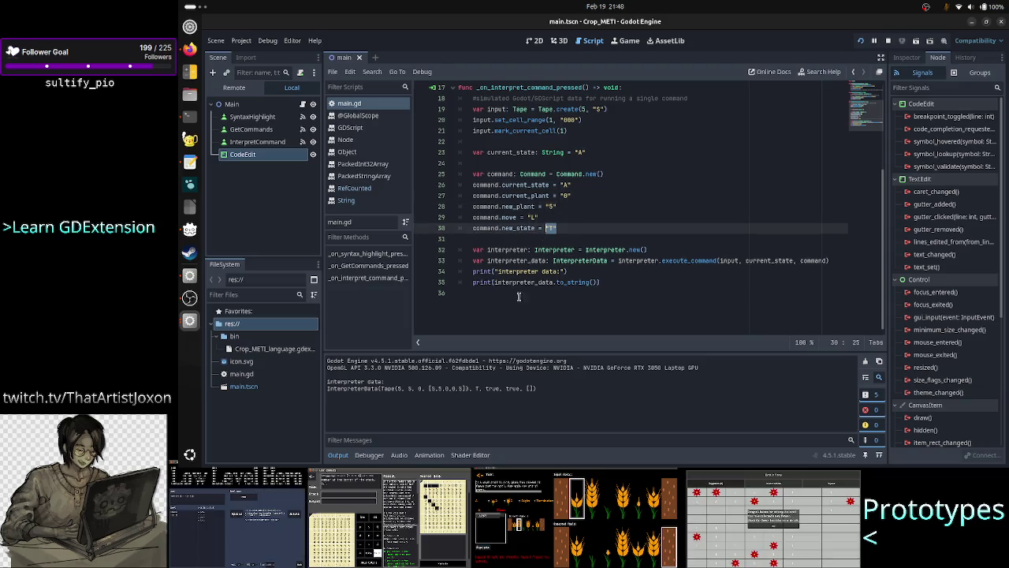
Step: Check the output's true, true and empty-list values, then stop the running game
{"action": "double_click", "coordinate": [489, 389]}
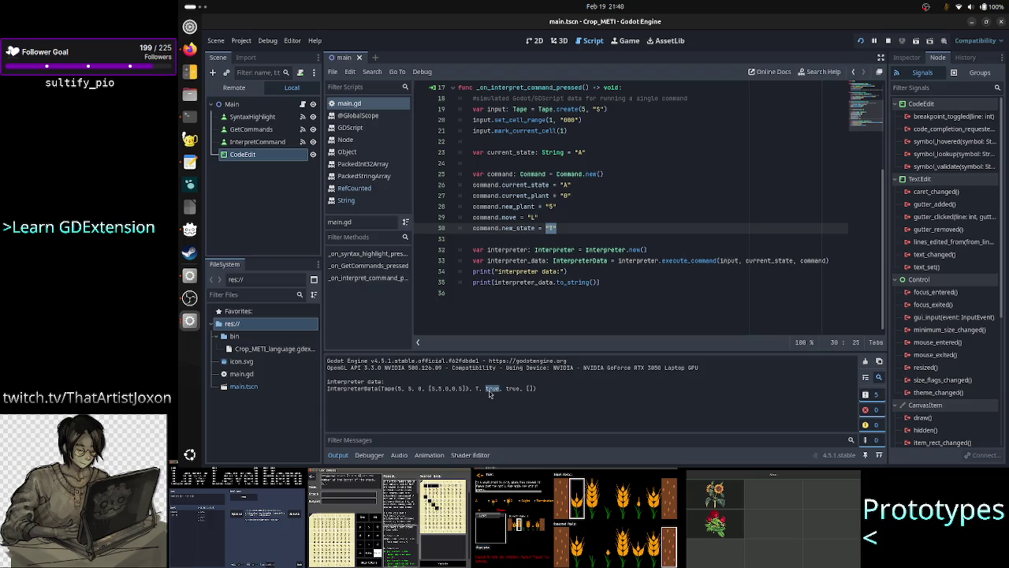
{"action": "double_click", "coordinate": [513, 390]}
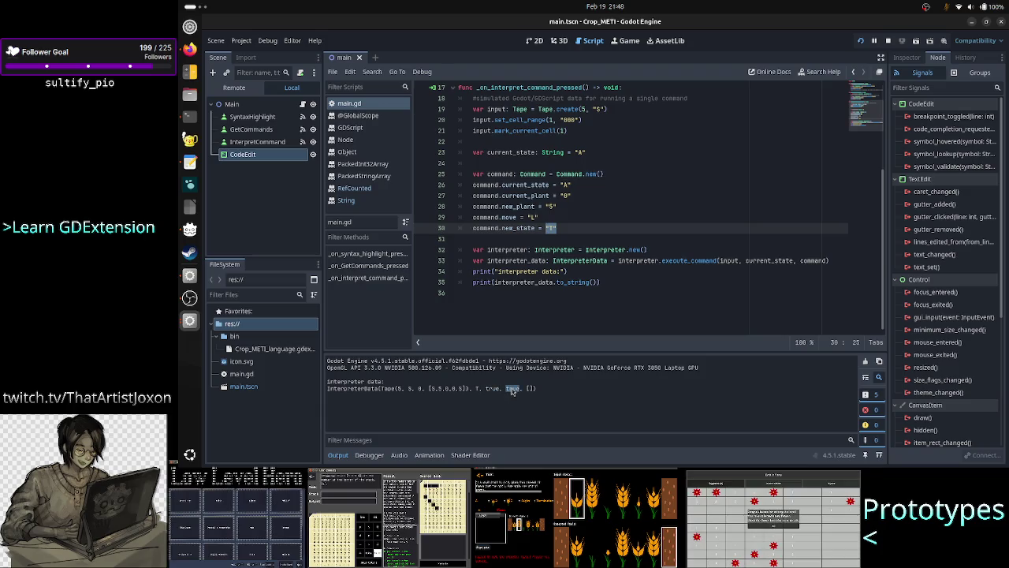
{"action": "left_click", "coordinate": [533, 388]}
{"action": "double_click", "coordinate": [533, 388]}
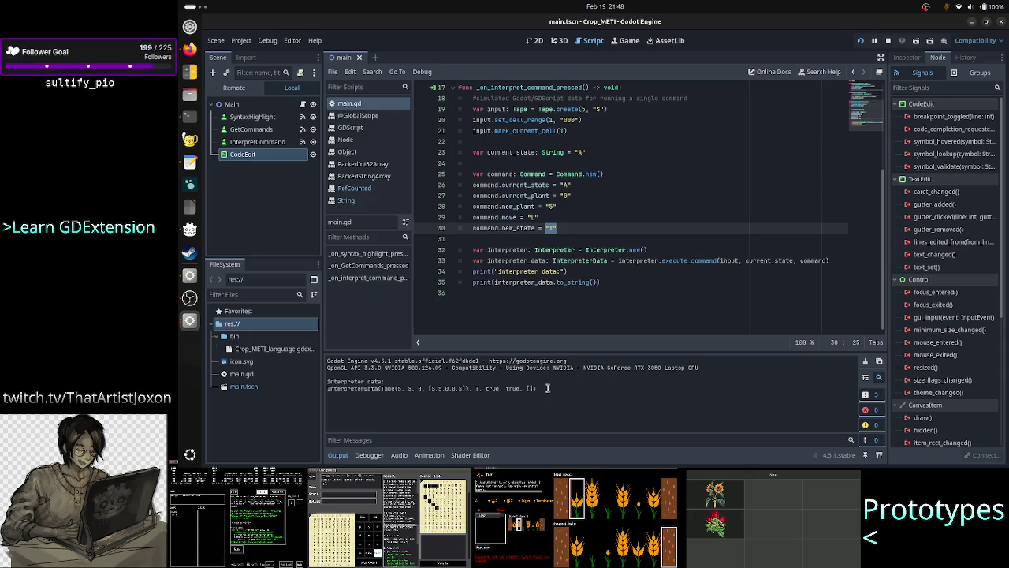
{"action": "left_click", "coordinate": [574, 309]}
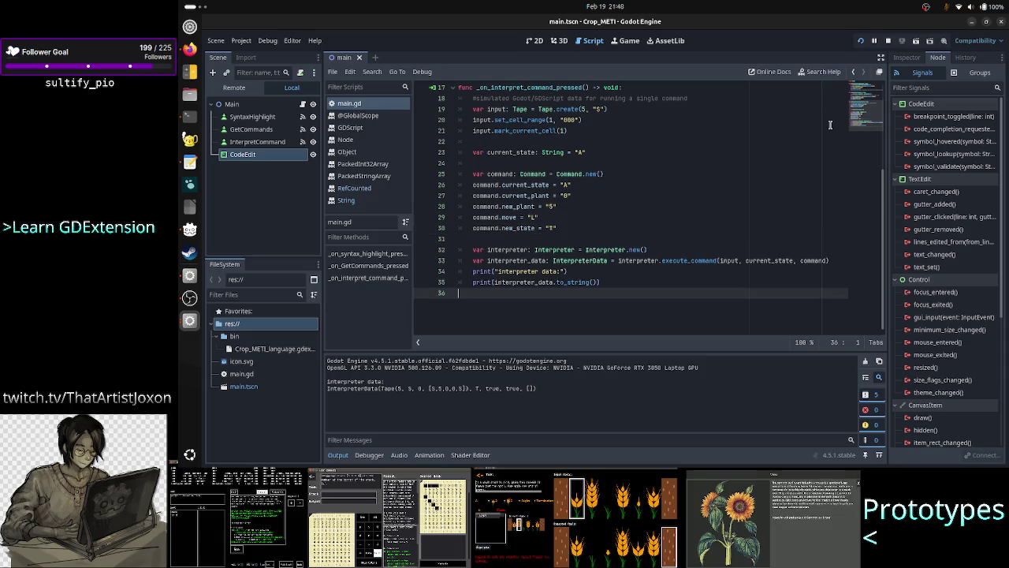
{"action": "left_click", "coordinate": [884, 47]}
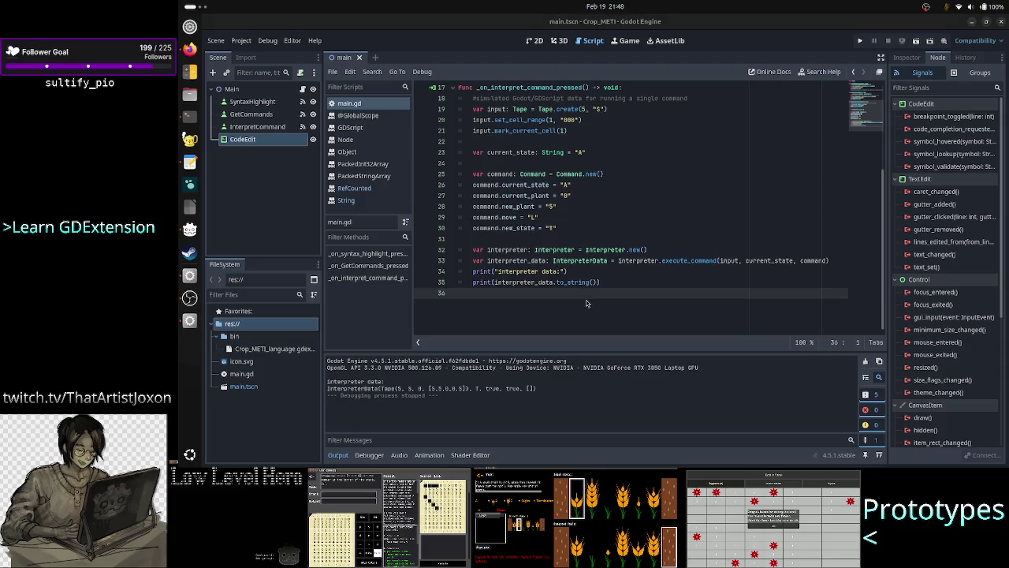
{"action": "key", "text": "alt+Tab"}
Step: Quit the grammar file viewer in Terminal and bring up Firefox's antlr4 runtime/Cpp/cmake page
{"action": "key", "text": "q"}
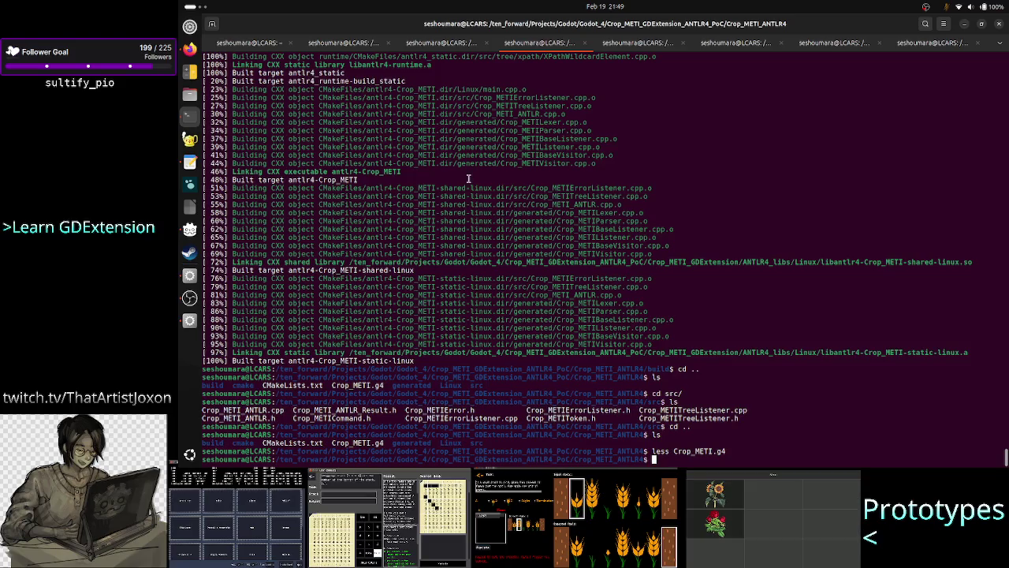
{"action": "left_click", "coordinate": [191, 52]}
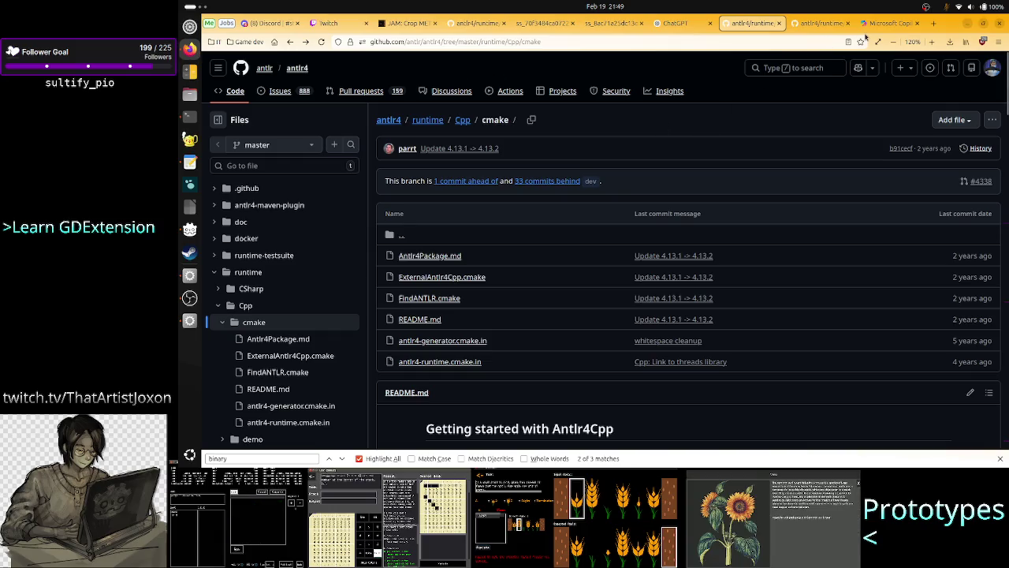
Step: Review Copilot's advice on the ANTLR4 runtime missing -fPIC and the antlr4 GitHub page, then return to the terminal
{"action": "left_click", "coordinate": [887, 25]}
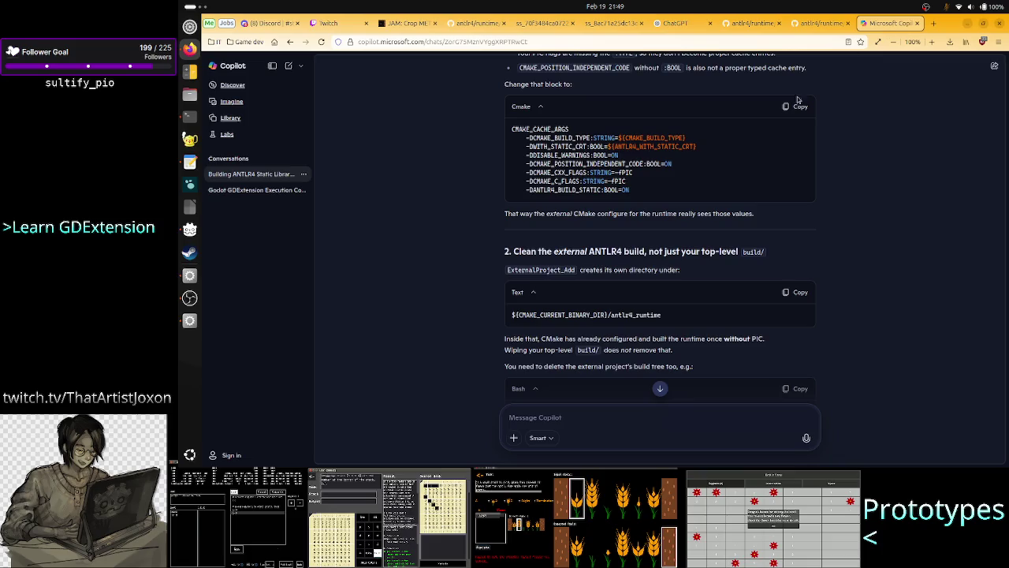
{"action": "scroll", "coordinate": [877, 309], "scroll_direction": "up", "scroll_amount": 3}
{"action": "scroll", "coordinate": [877, 312], "scroll_direction": "up", "scroll_amount": 15}
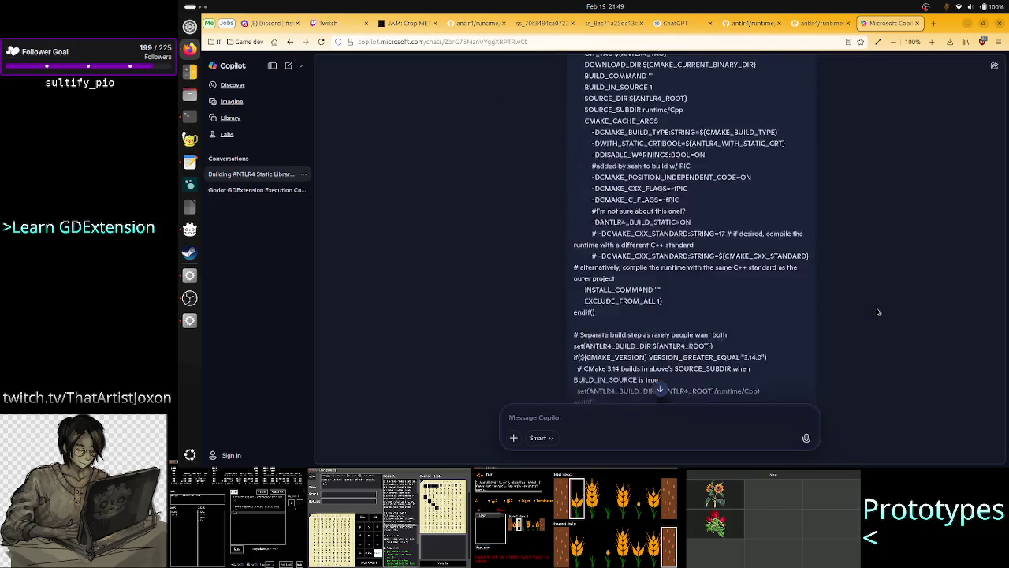
{"action": "scroll", "coordinate": [877, 311], "scroll_direction": "up", "scroll_amount": 20}
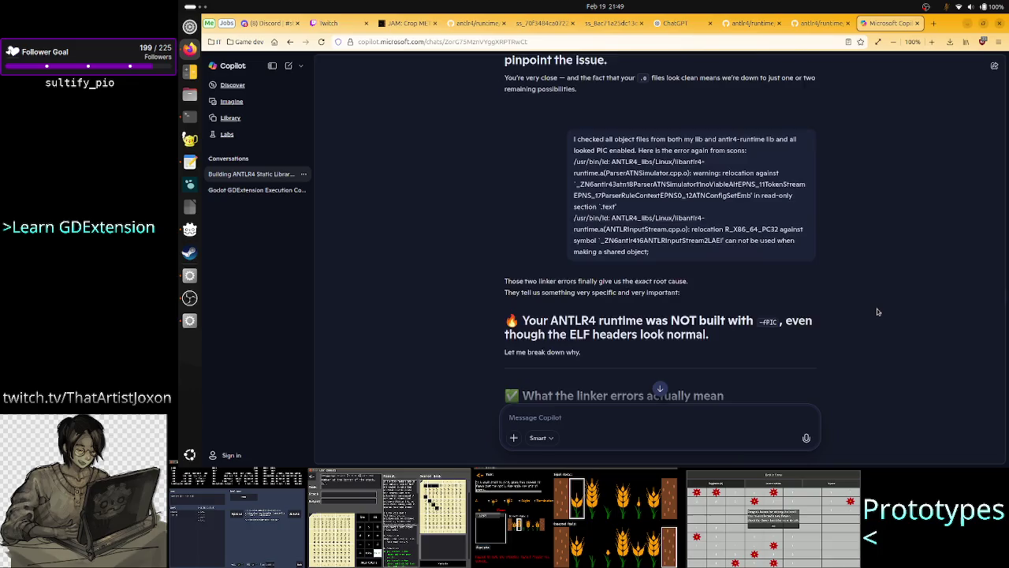
{"action": "scroll", "coordinate": [877, 308], "scroll_direction": "up", "scroll_amount": 15}
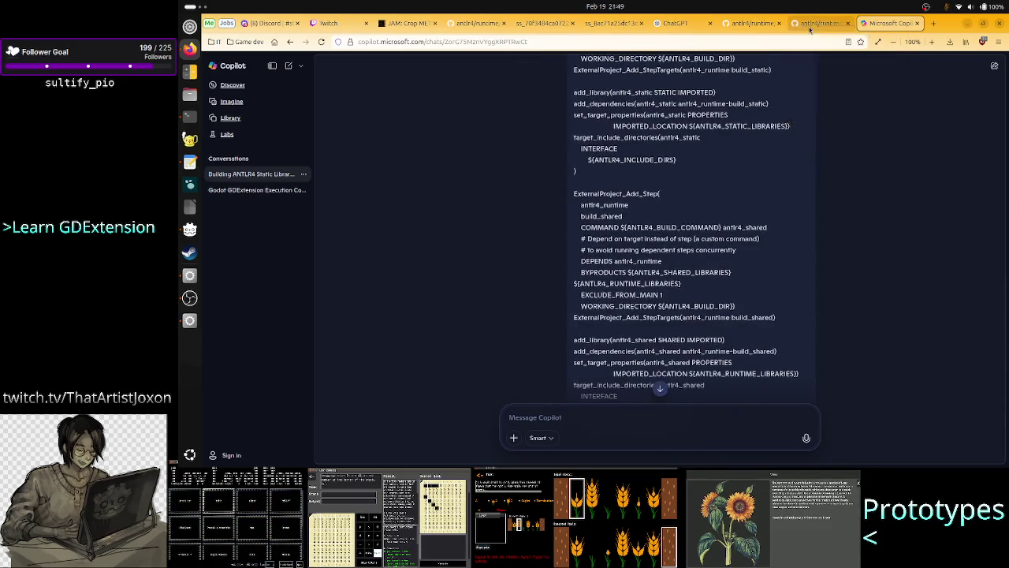
{"action": "left_click", "coordinate": [753, 23]}
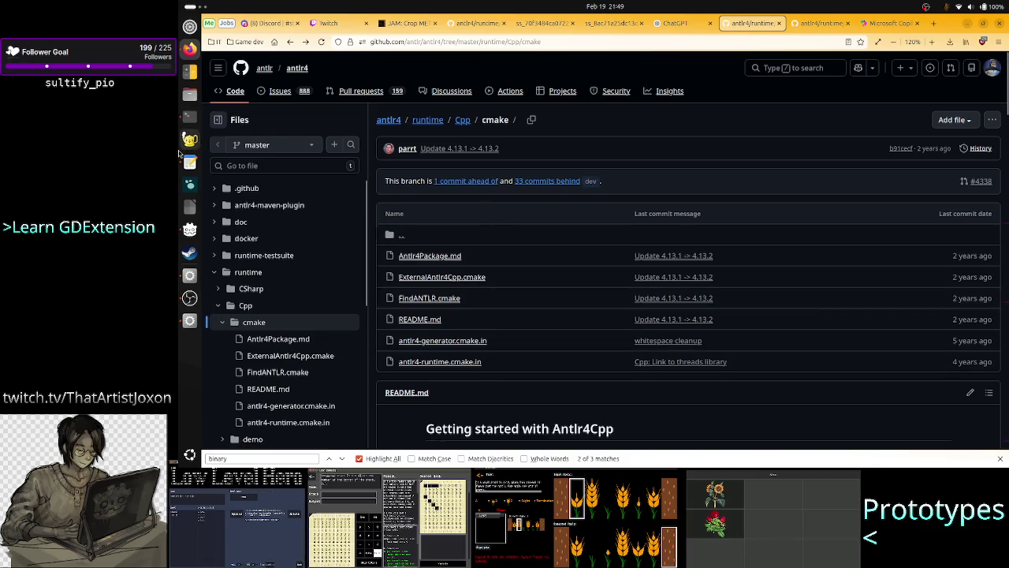
{"action": "left_click", "coordinate": [189, 116]}
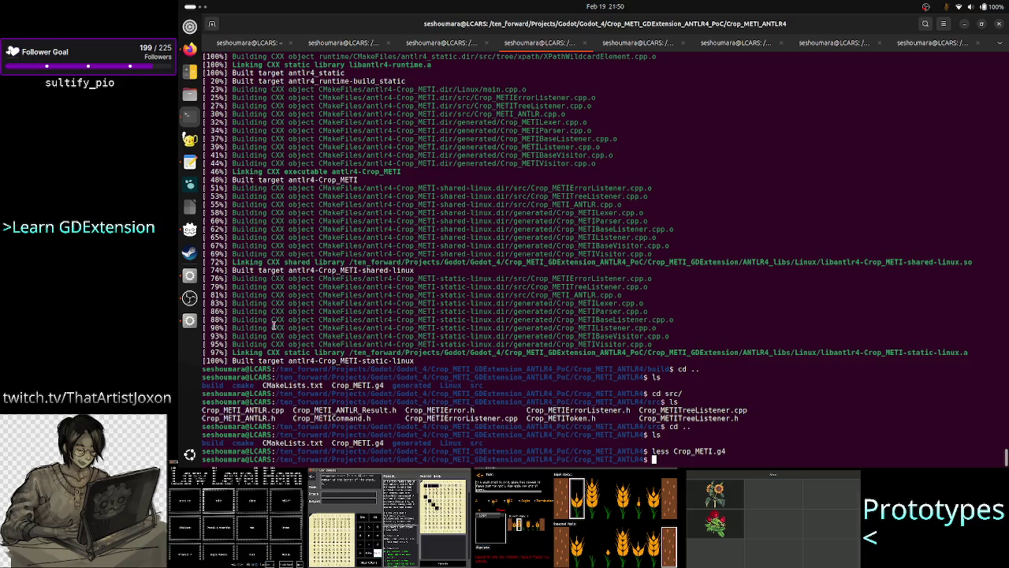
Step: Check the end of Godot's interpreter output log, then switch to ExternalAntlr4Cpp.cmake in the text editor
{"action": "left_click", "coordinate": [190, 320]}
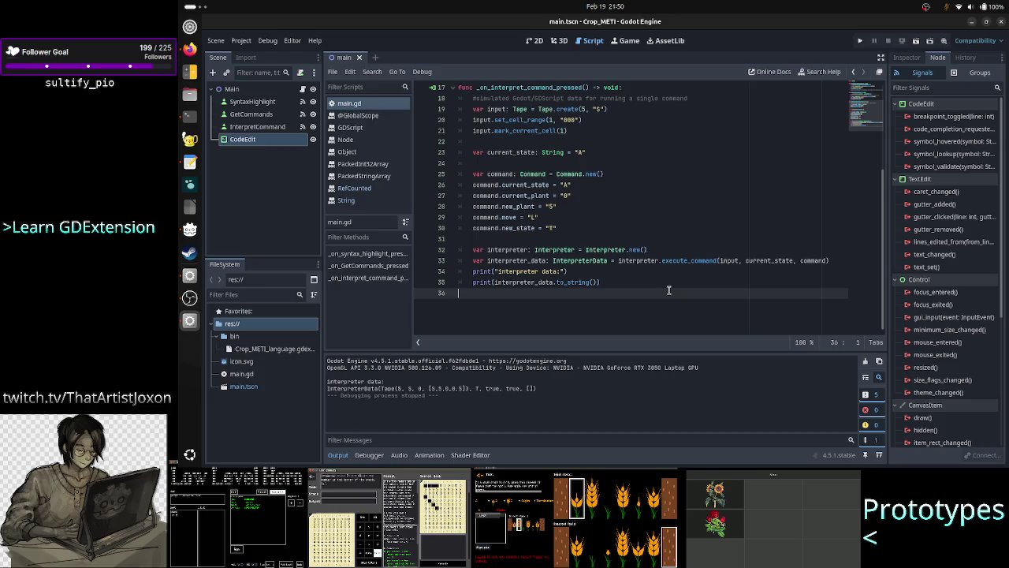
{"action": "left_click_drag", "start_coordinate": [474, 398], "coordinate": [510, 388]}
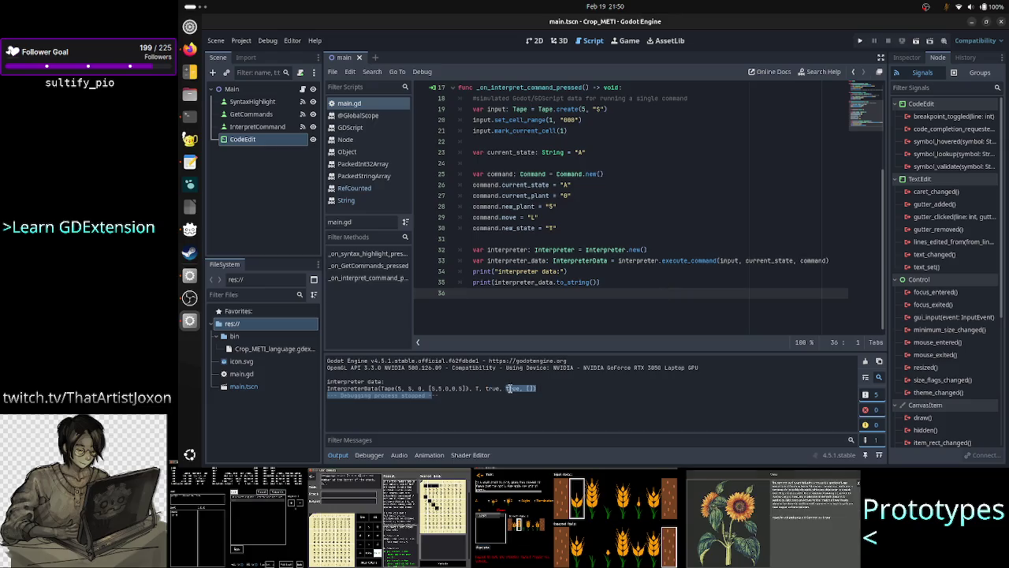
{"action": "left_click", "coordinate": [518, 388]}
{"action": "key", "text": "alt+Tab"}
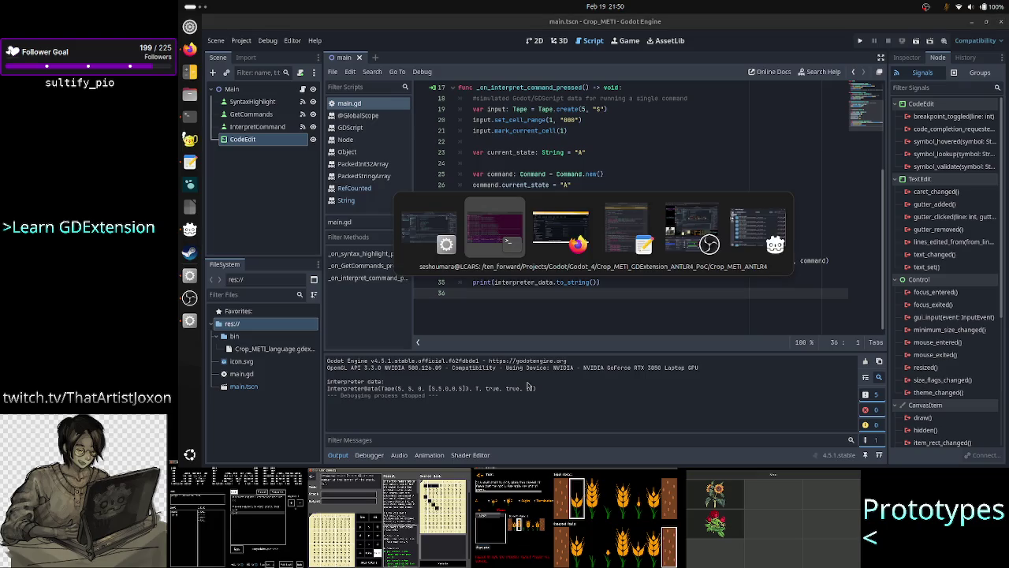
{"action": "key", "text": "alt+Tab"}
{"action": "key", "text": "alt+Tab"}
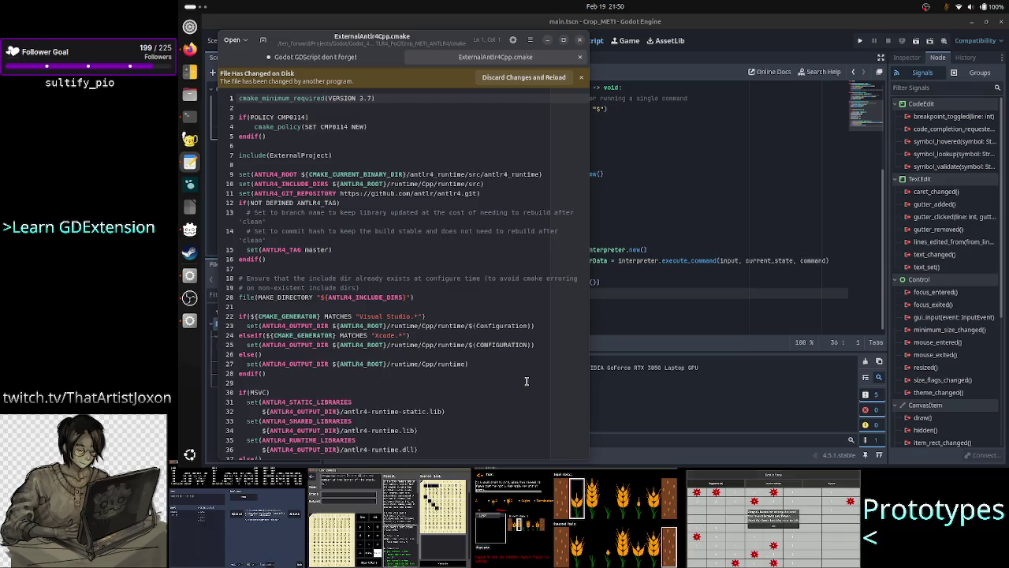
{"action": "left_click", "coordinate": [344, 59]}
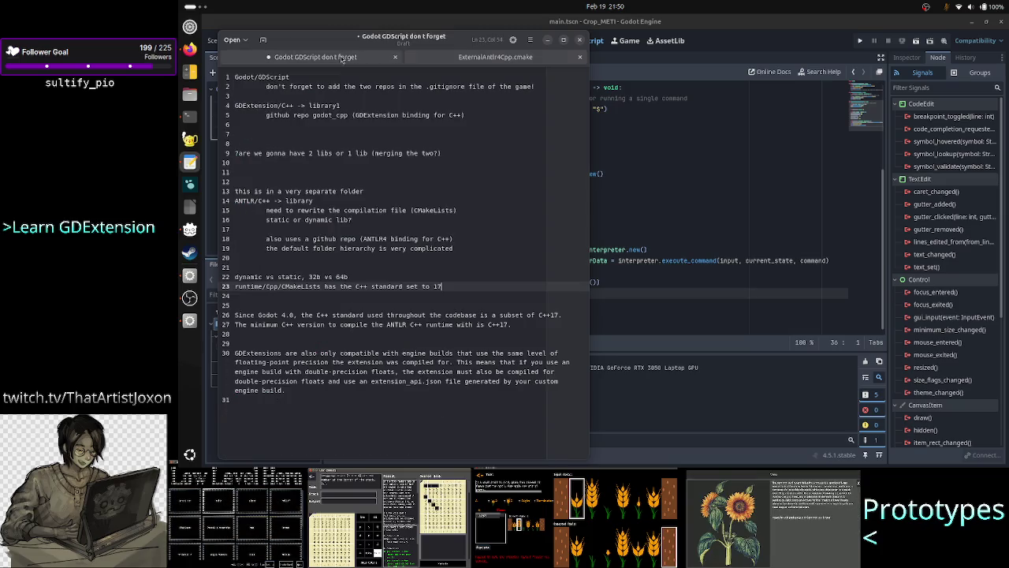
{"action": "left_click", "coordinate": [563, 40]}
{"action": "left_click", "coordinate": [230, 63]}
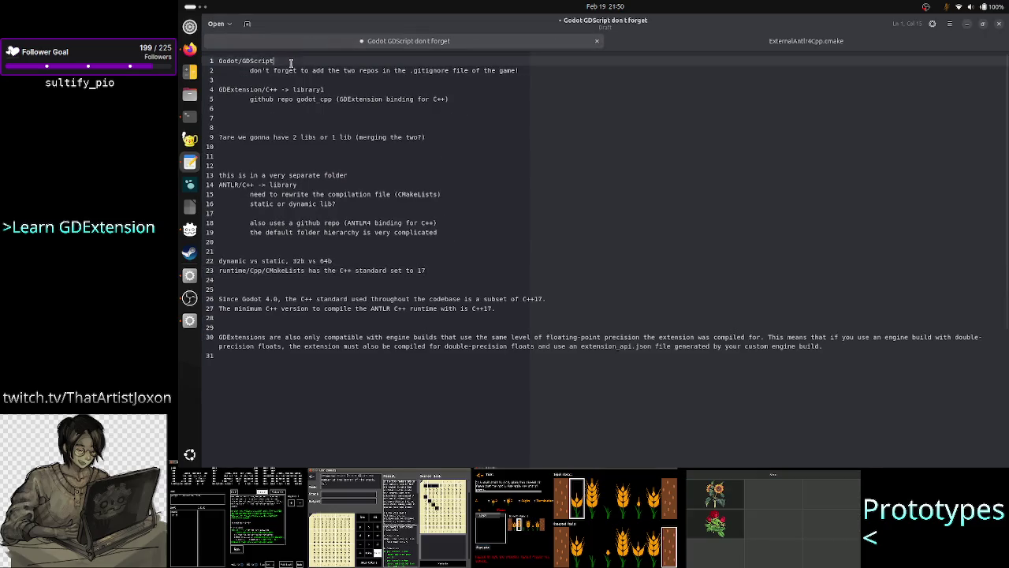
{"action": "left_click", "coordinate": [254, 93]}
{"action": "left_click_drag", "start_coordinate": [254, 93], "coordinate": [324, 92]}
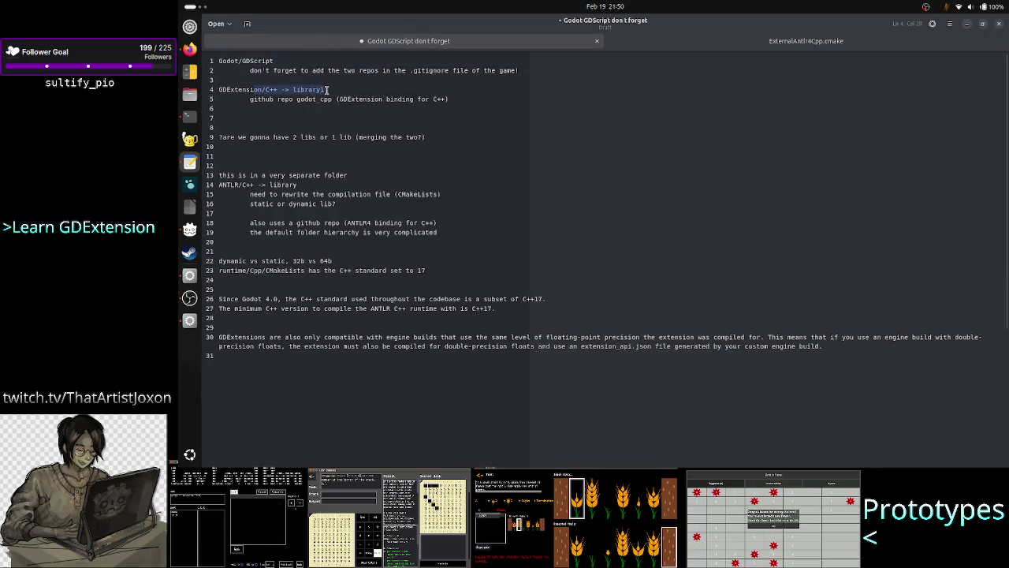
{"action": "left_click_drag", "start_coordinate": [234, 186], "coordinate": [303, 184]}
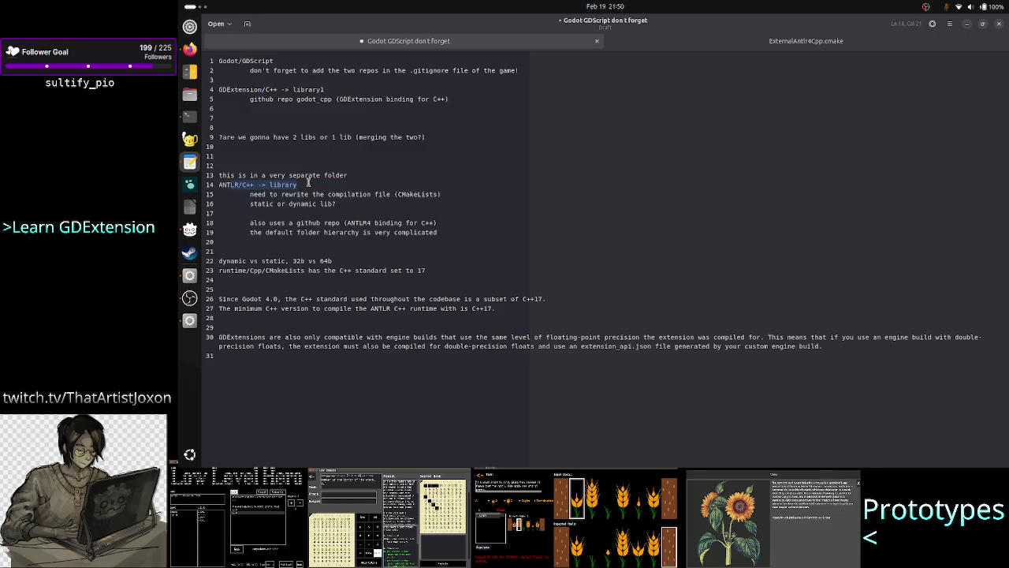
{"action": "left_click", "coordinate": [308, 183]}
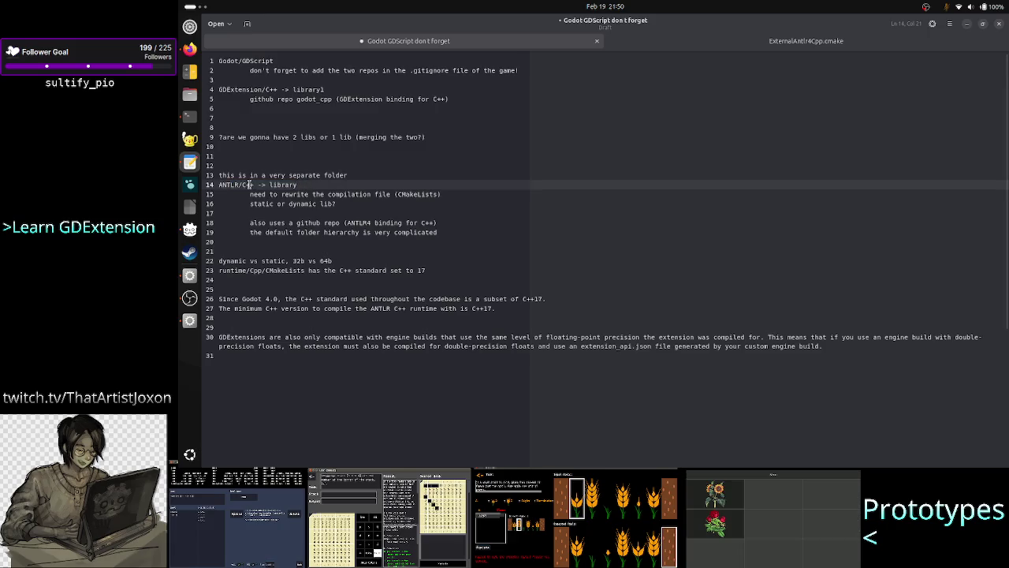
{"action": "left_click_drag", "start_coordinate": [272, 184], "coordinate": [241, 183]}
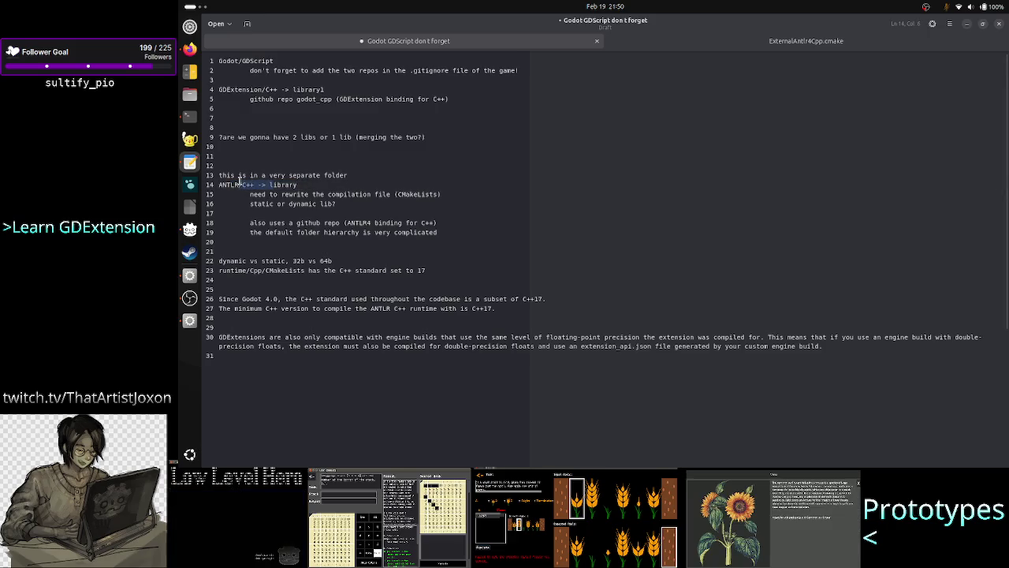
{"action": "left_click", "coordinate": [239, 183]}
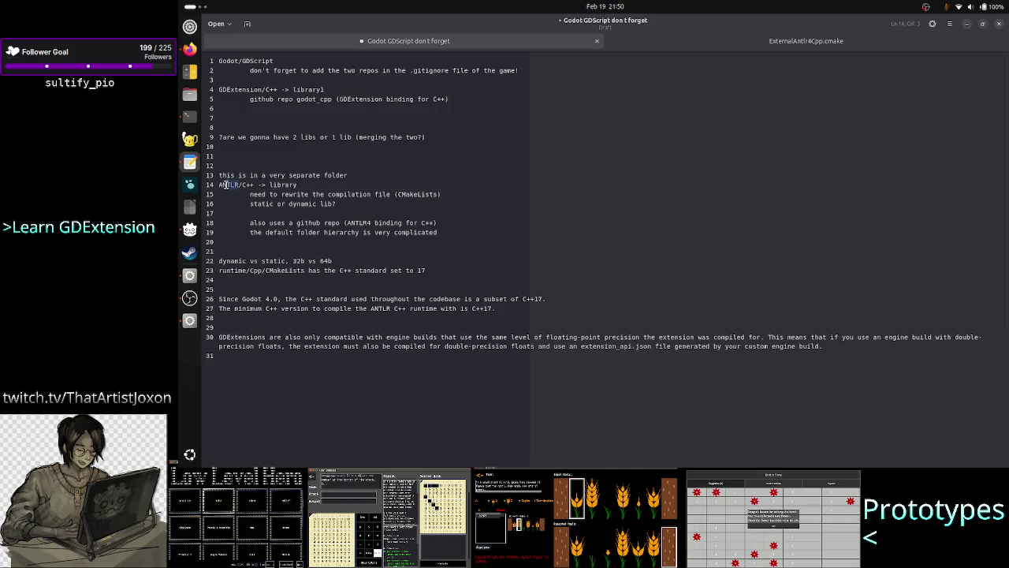
{"action": "left_click", "coordinate": [344, 223]}
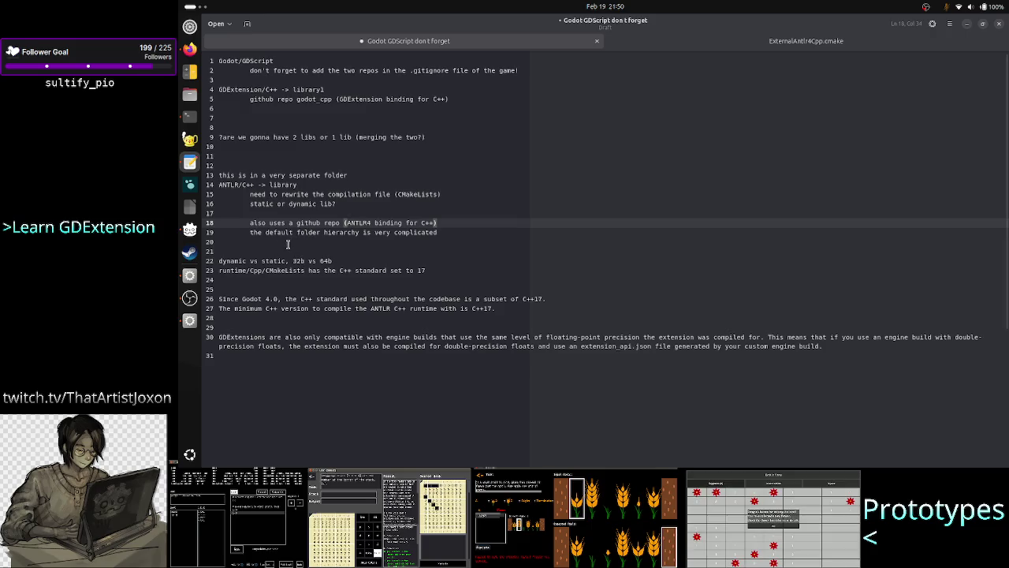
{"action": "left_click_drag", "start_coordinate": [308, 195], "coordinate": [223, 184]}
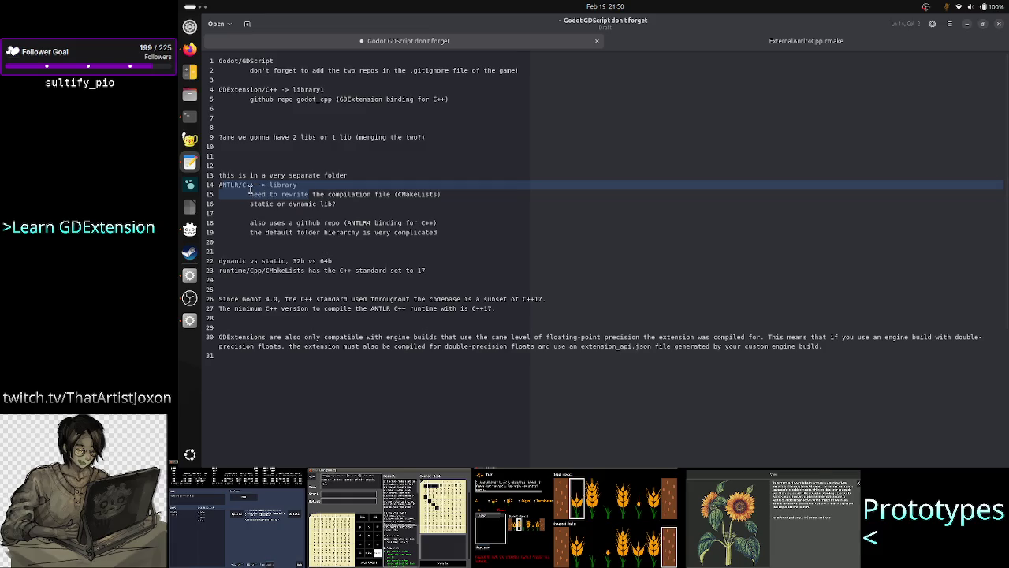
{"action": "left_click", "coordinate": [251, 193]}
{"action": "left_click_drag", "start_coordinate": [239, 184], "coordinate": [215, 185]}
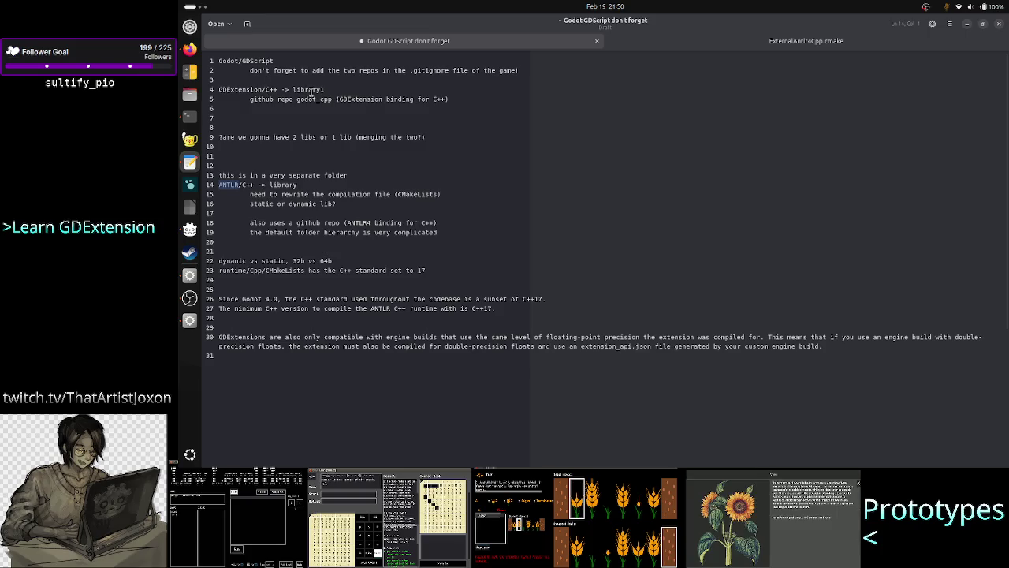
Step: Append library2 to the GDExtension library line in the linking notes
{"action": "left_click", "coordinate": [339, 92]}
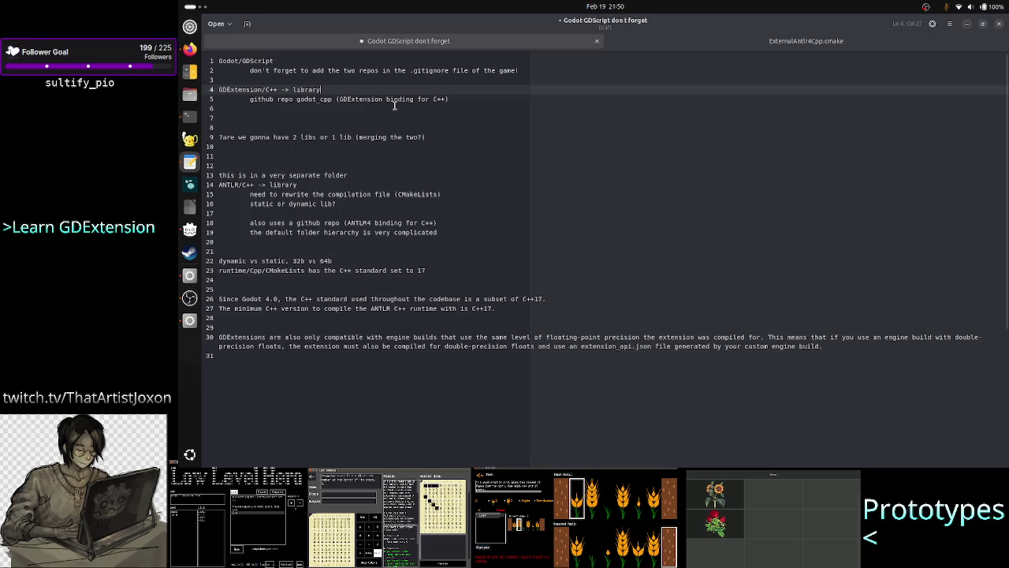
{"action": "type", "text": "li"}
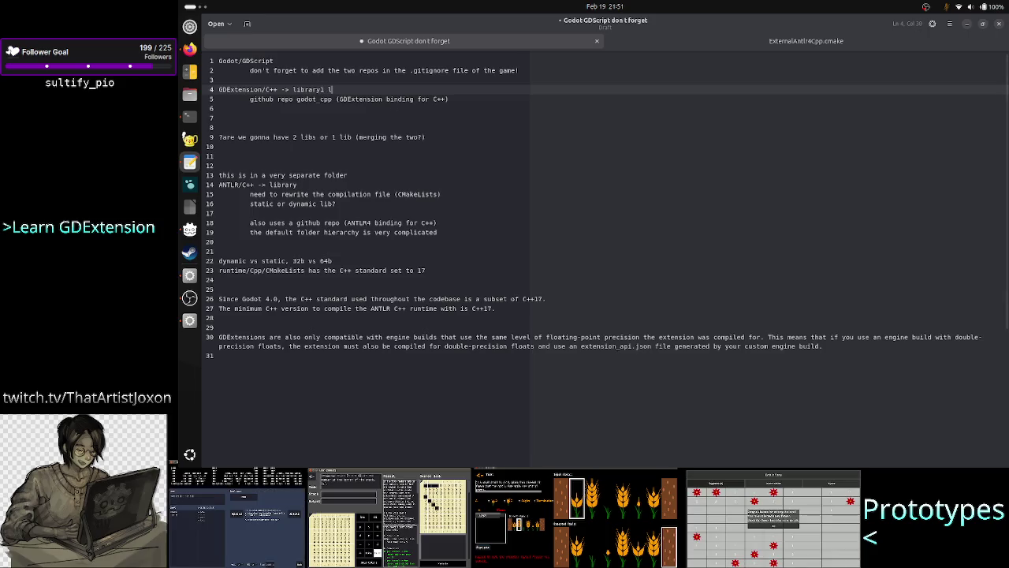
{"action": "type", "text": "brary"}
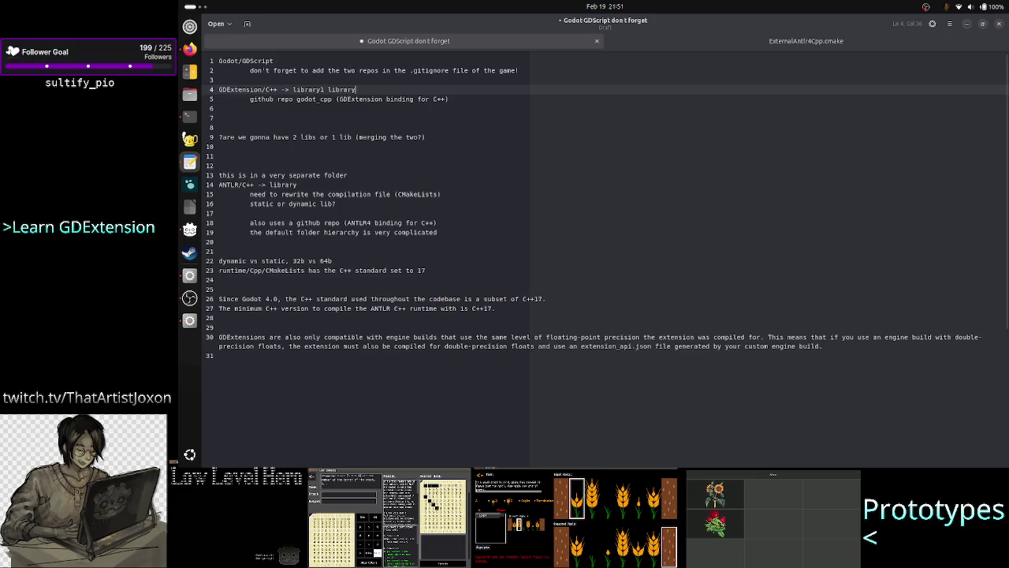
{"action": "type", "text": "2"}
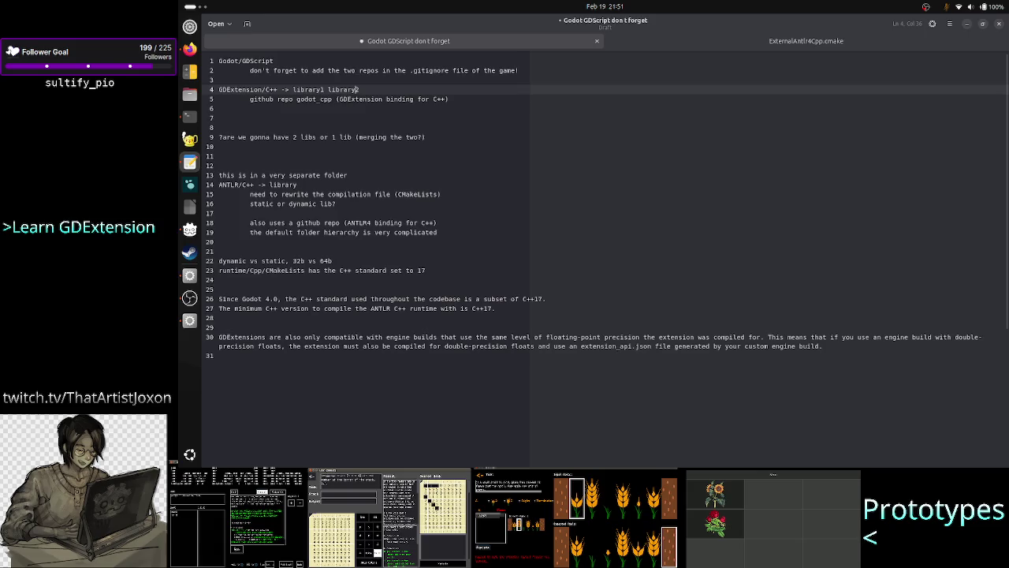
{"action": "key", "text": "ctrl+shift+Left"}
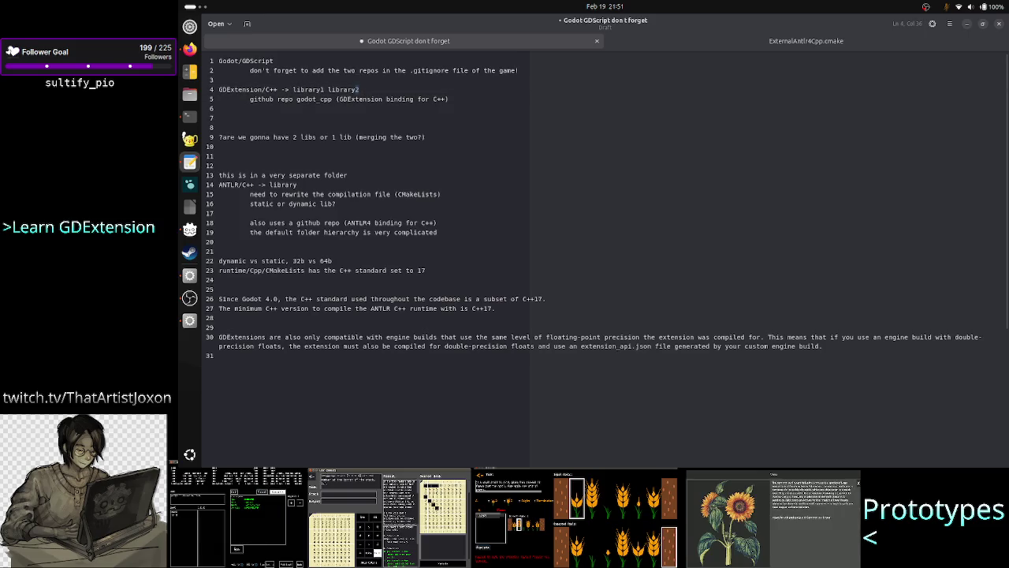
{"action": "key", "text": "ctrl+shift+Left"}
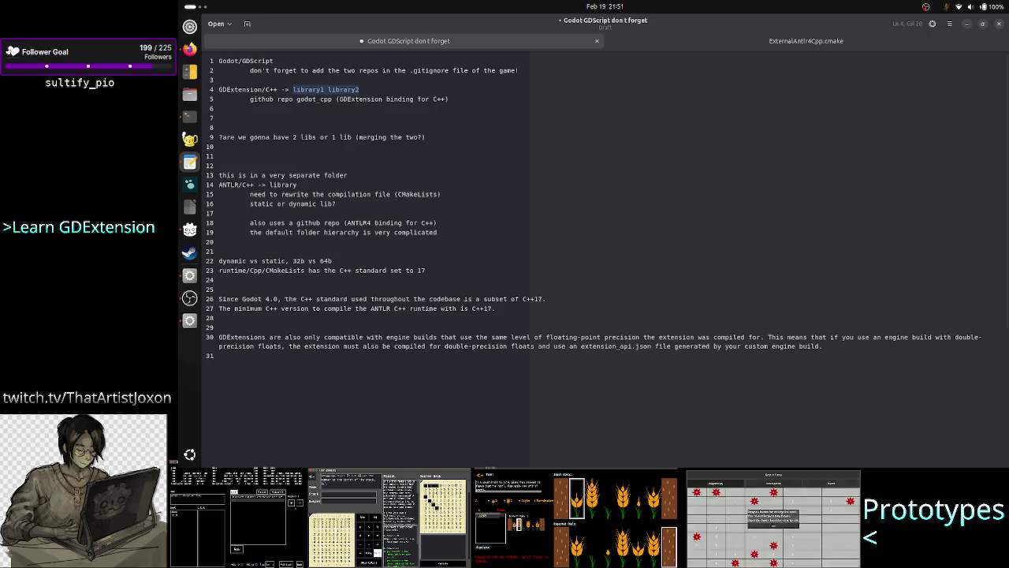
{"action": "key", "text": "Down"}
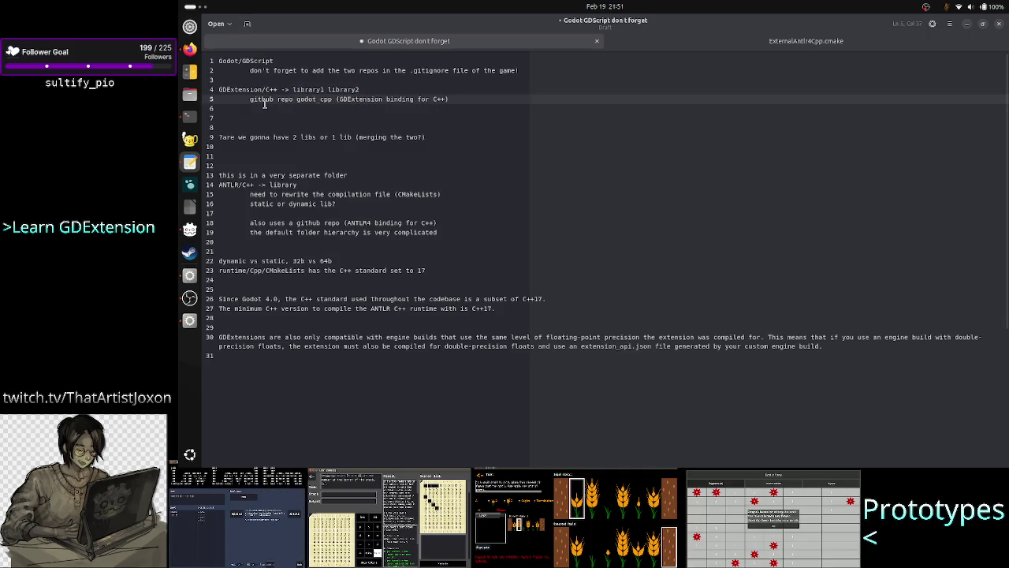
{"action": "left_click_drag", "start_coordinate": [278, 89], "coordinate": [257, 89]}
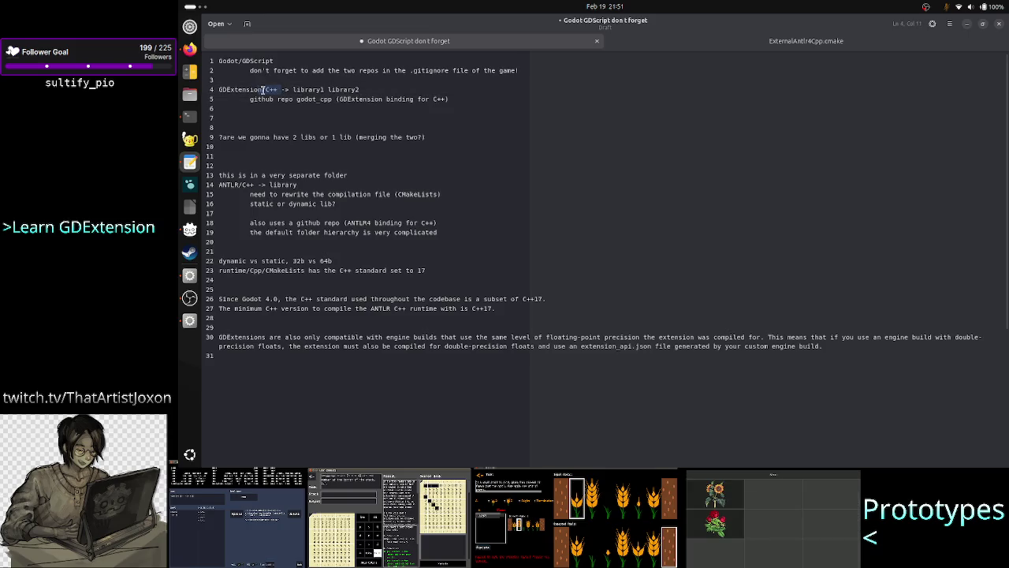
{"action": "left_click", "coordinate": [316, 118]}
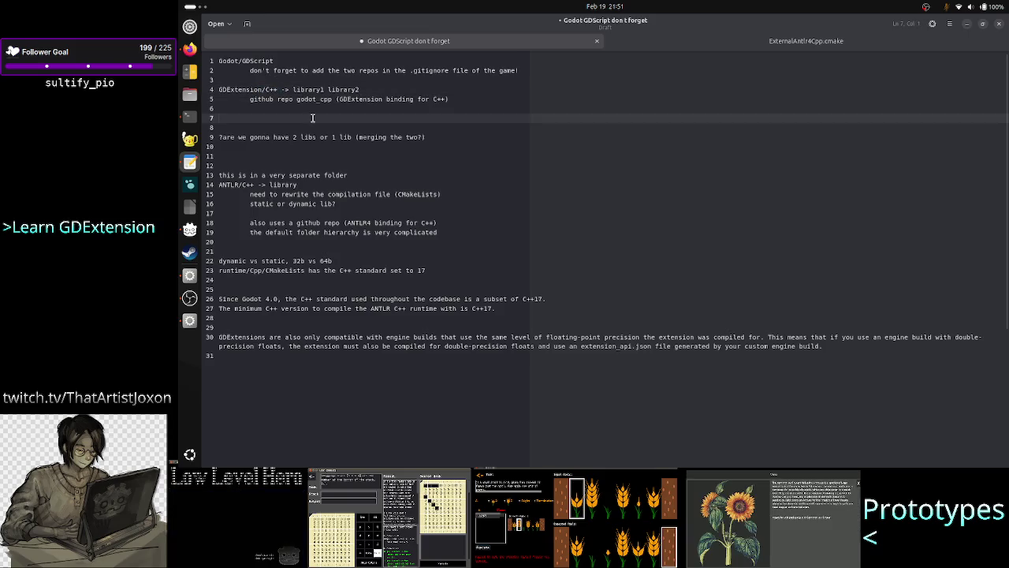
{"action": "left_click", "coordinate": [293, 89]}
{"action": "type", "text": "static"}
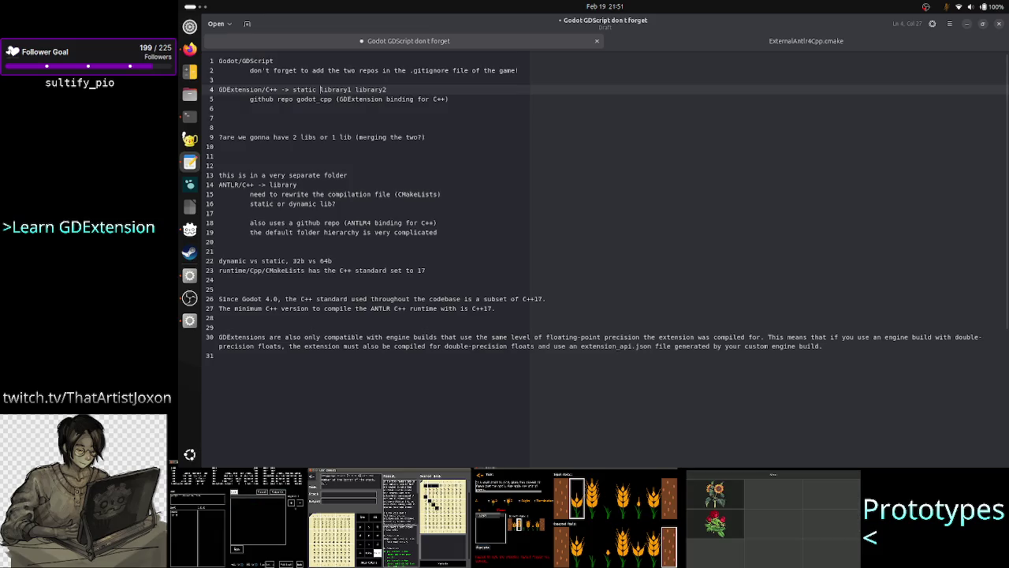
{"action": "key", "text": "BackSpace"}
{"action": "key", "text": "BackSpace"}
{"action": "key", "text": "BackSpace"}
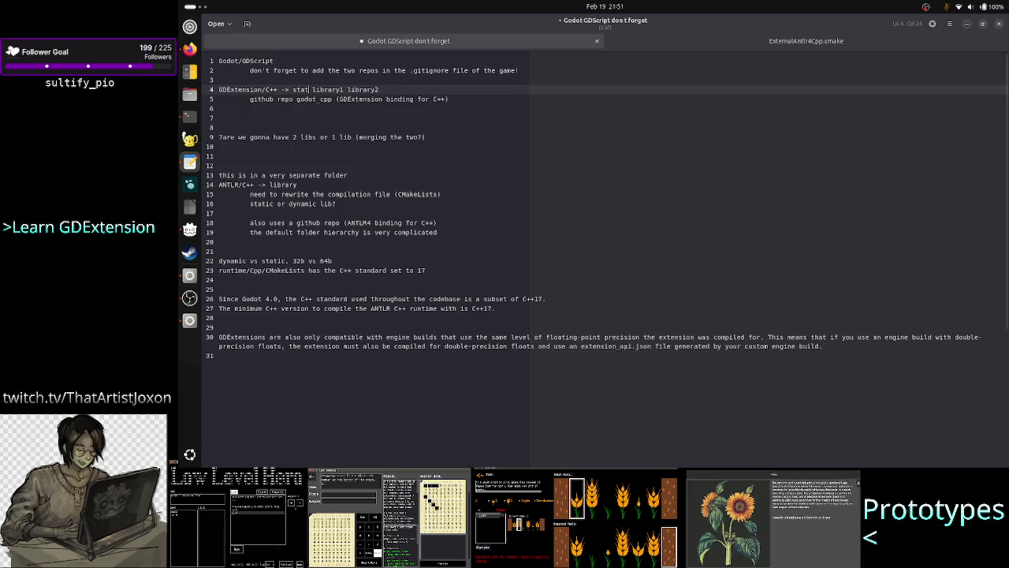
Step: Note 'static library 1 and 2' on line 14 and 'shared lib' on the GDExtension line
{"action": "key", "text": "Down"}
{"action": "key", "text": "Down"}
{"action": "key", "text": "Down"}
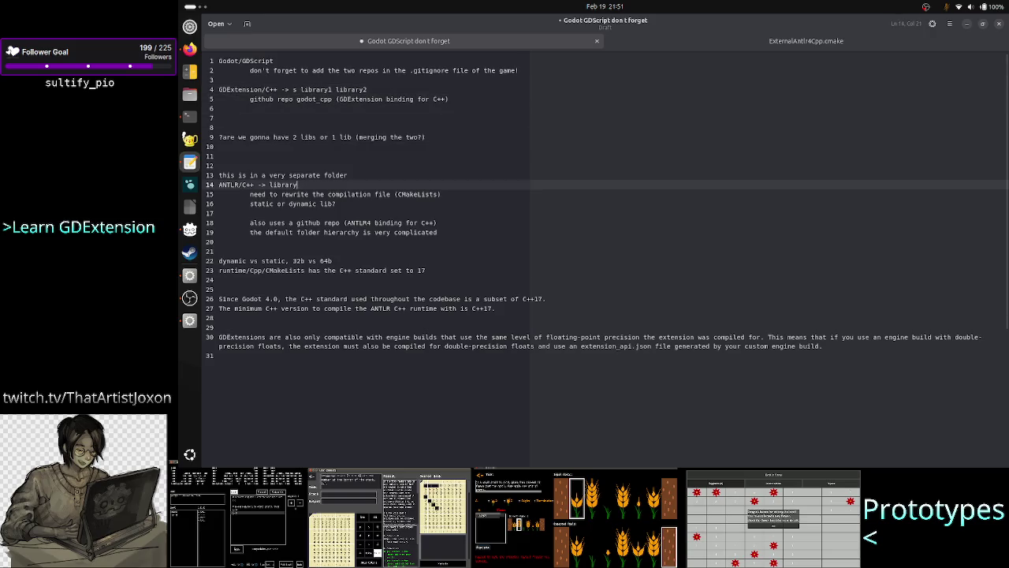
{"action": "key", "text": "Left"}
{"action": "key", "text": "Left"}
{"action": "key", "text": "Left"}
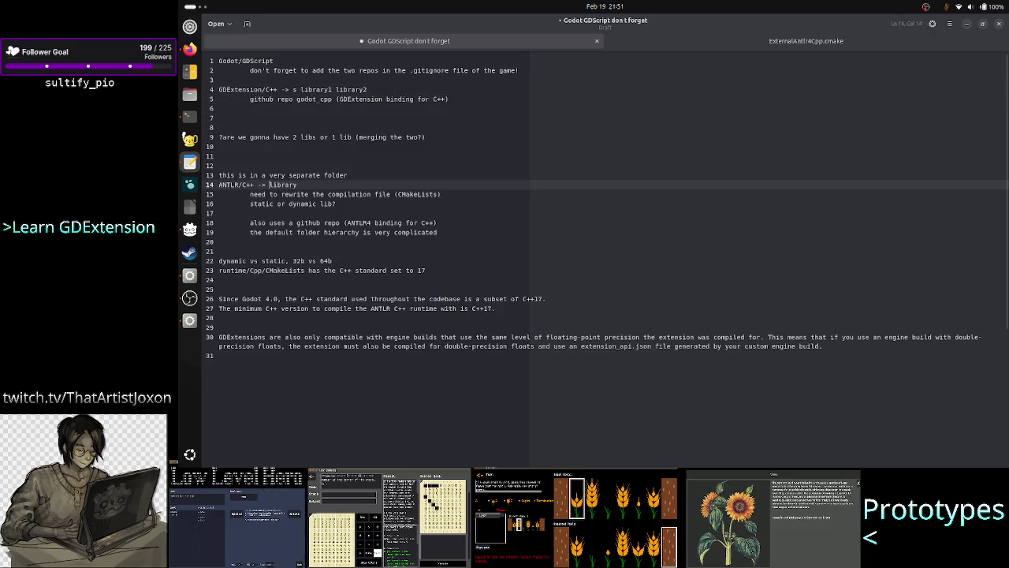
{"action": "type", "text": "static library"}
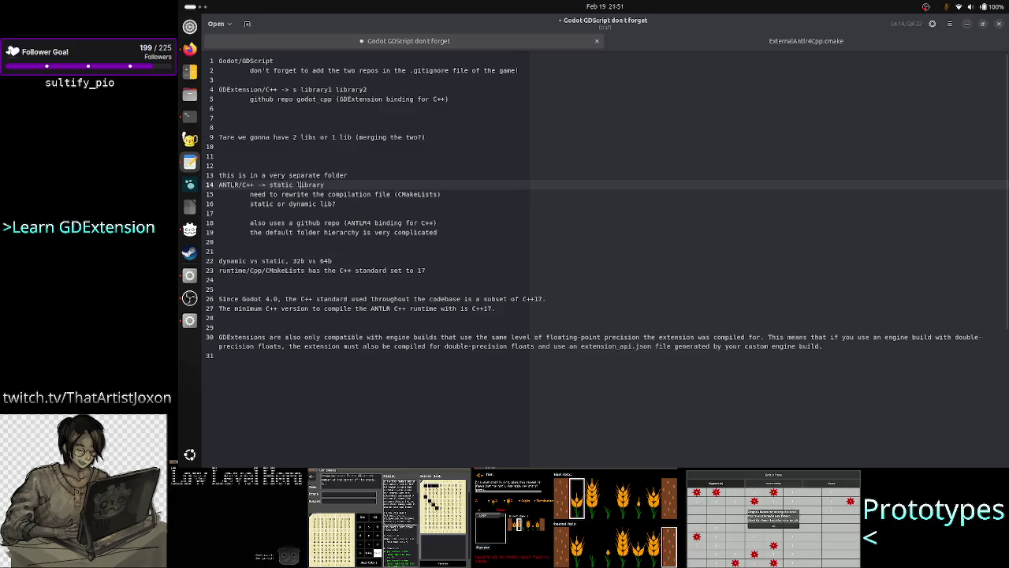
{"action": "type", "text": " 1 and 2"}
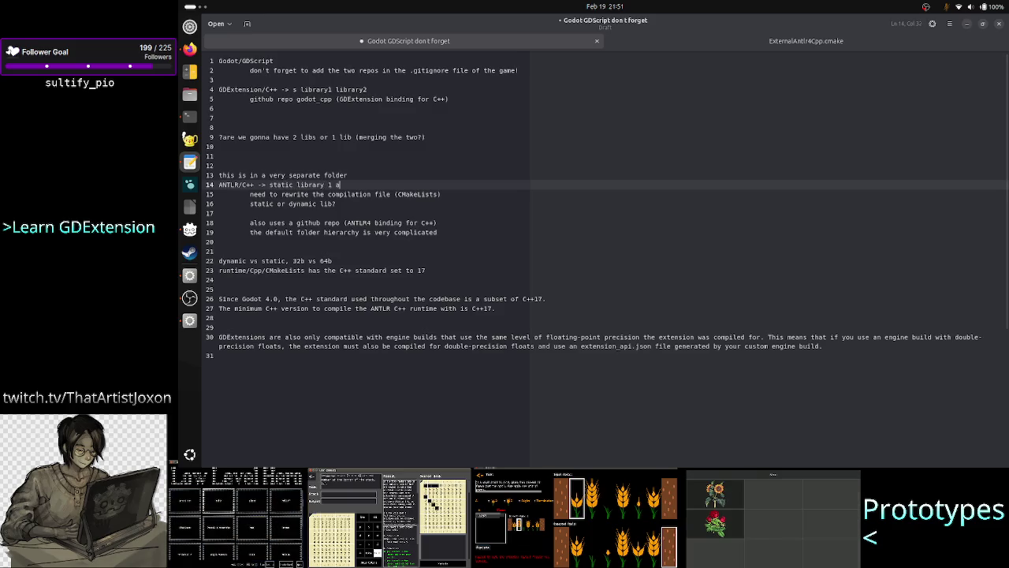
{"action": "key", "text": "Up"}
{"action": "key", "text": "Up"}
{"action": "key", "text": "Up"}
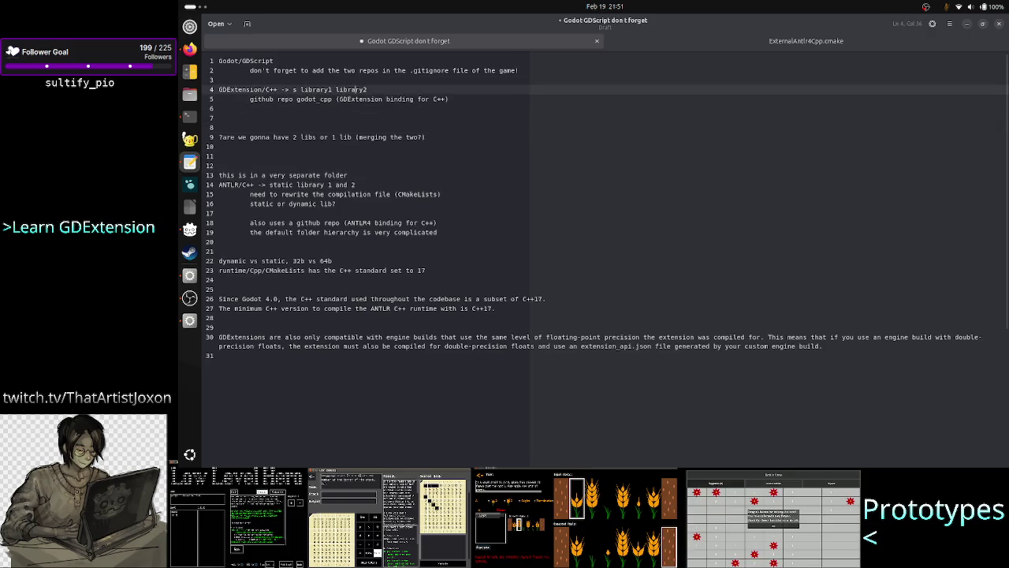
{"action": "key", "text": "BackSpace"}
{"action": "key", "text": "BackSpace"}
{"action": "key", "text": "BackSpace"}
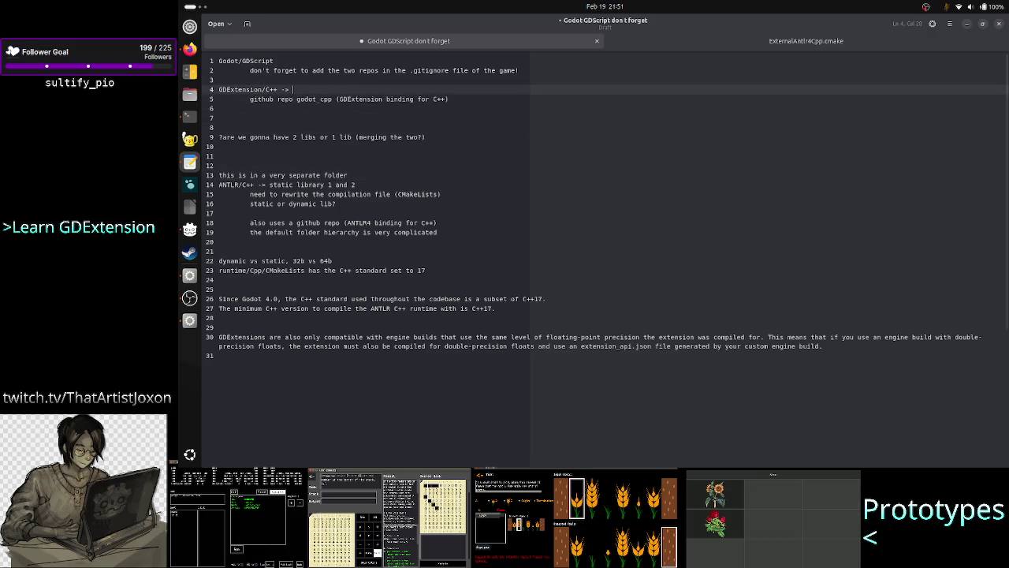
{"action": "type", "text": "shared lib"}
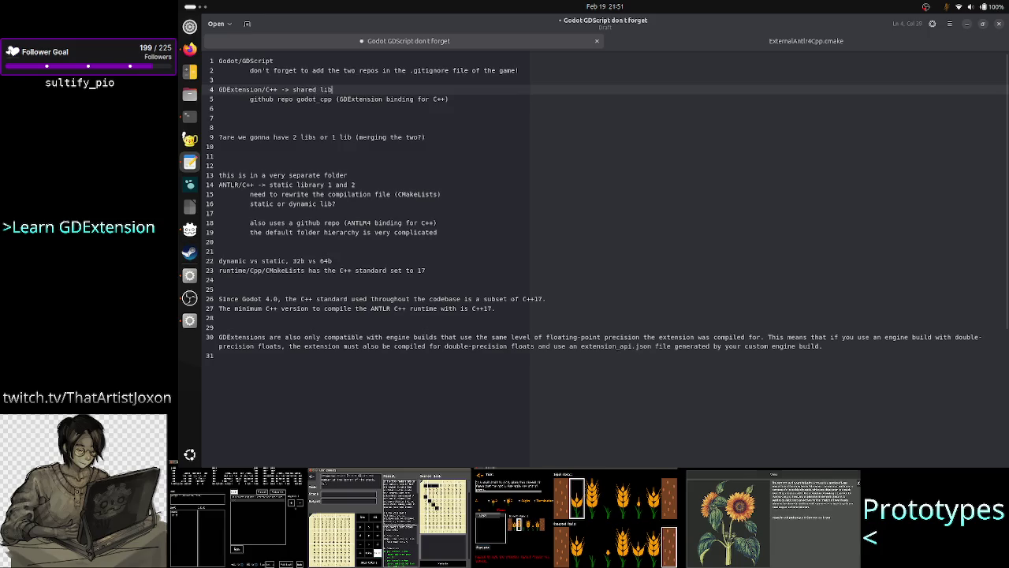
Step: Add ': uses shared lib' to the Godot/GDScript line, then bring up the antlr4 cmake page
{"action": "key", "text": "Up"}
{"action": "key", "text": "Up"}
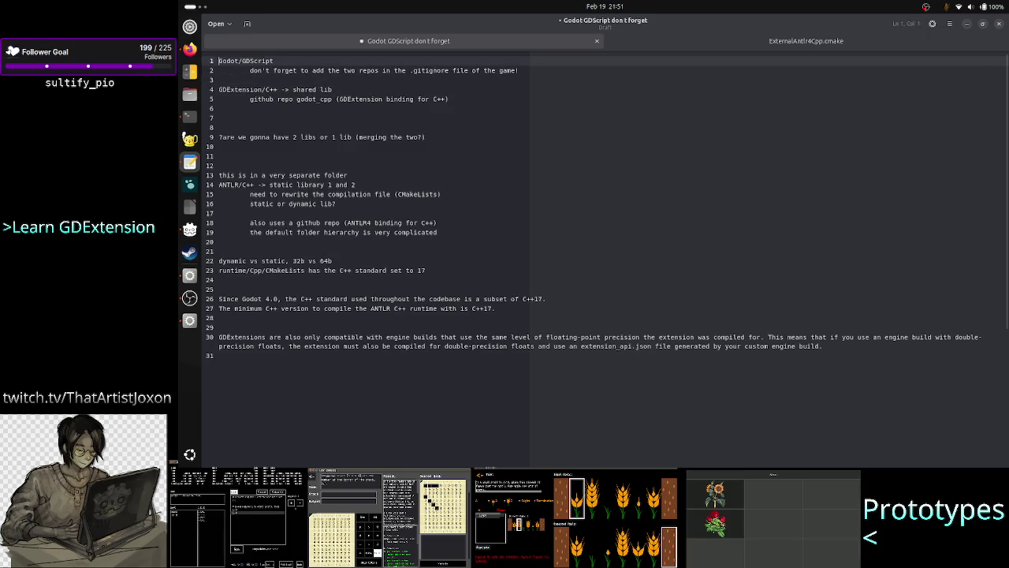
{"action": "key", "text": "Up"}
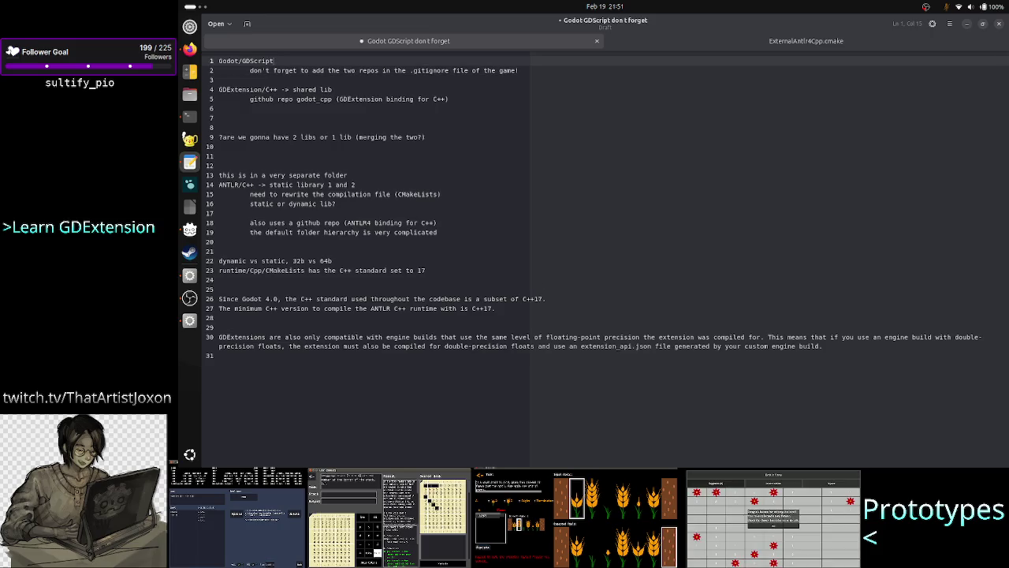
{"action": "type", "text": ": uses sh"}
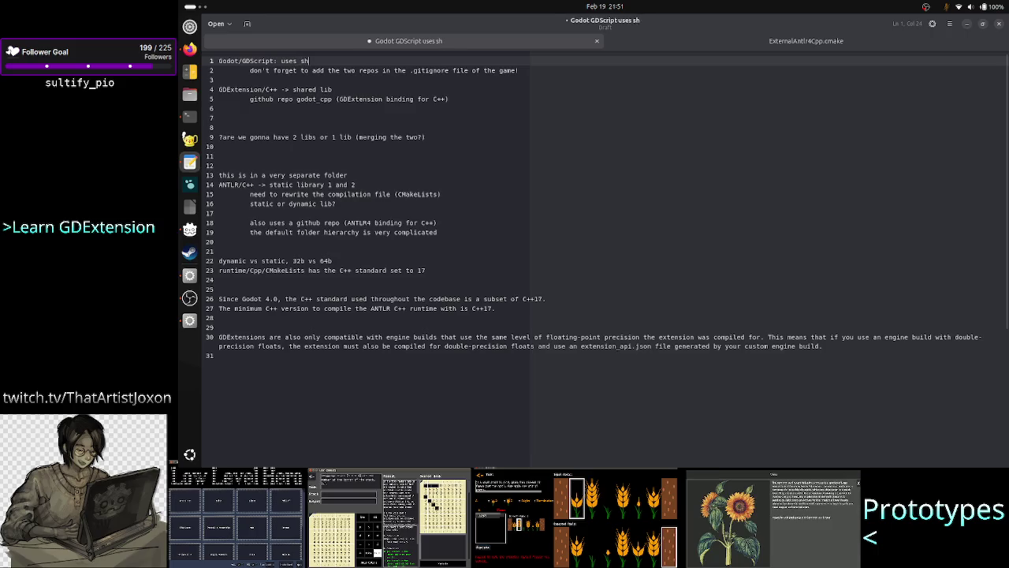
{"action": "type", "text": "ared lib"}
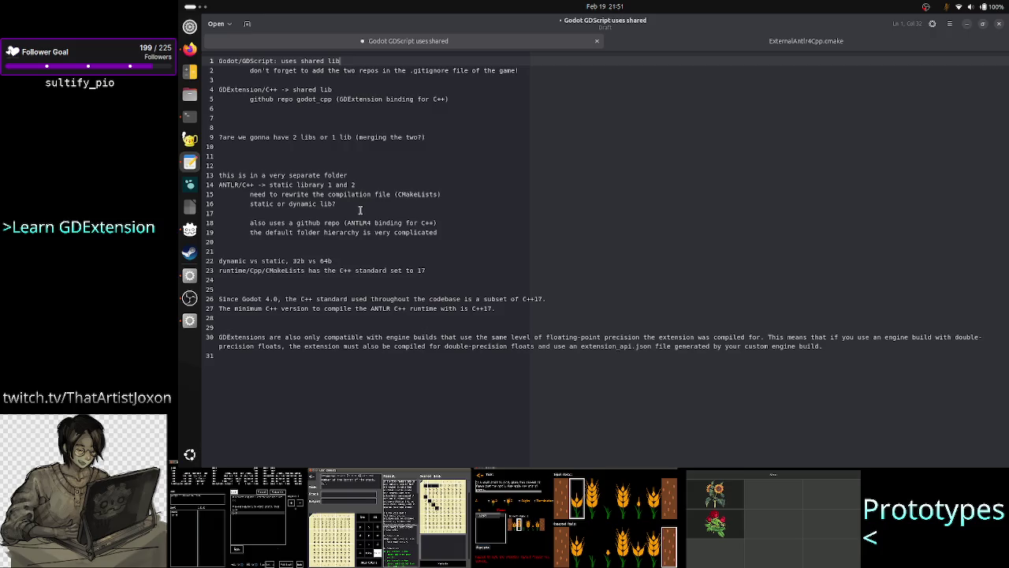
{"action": "left_click_drag", "start_coordinate": [366, 185], "coordinate": [268, 185]}
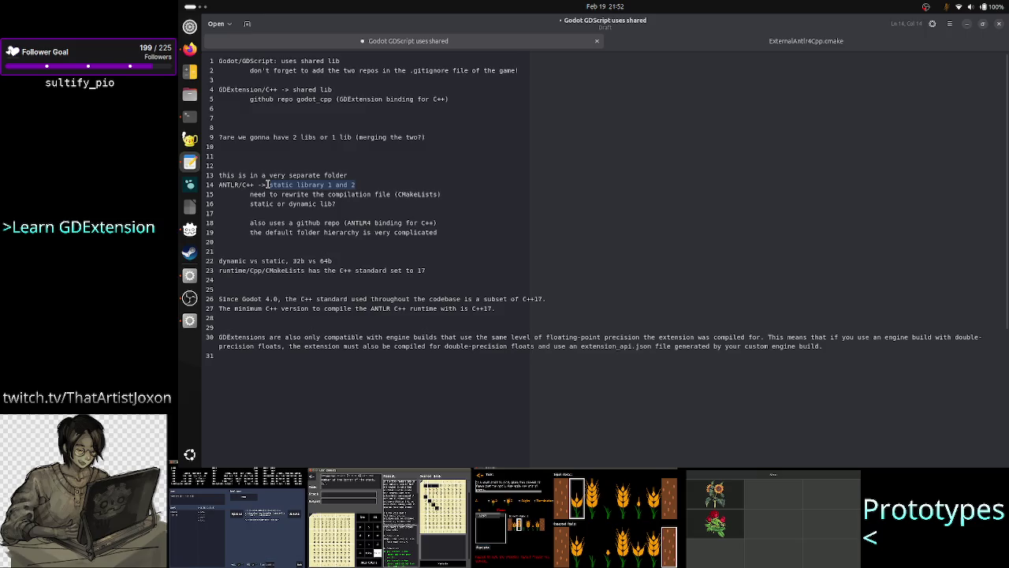
{"action": "left_click_drag", "start_coordinate": [333, 90], "coordinate": [293, 90]}
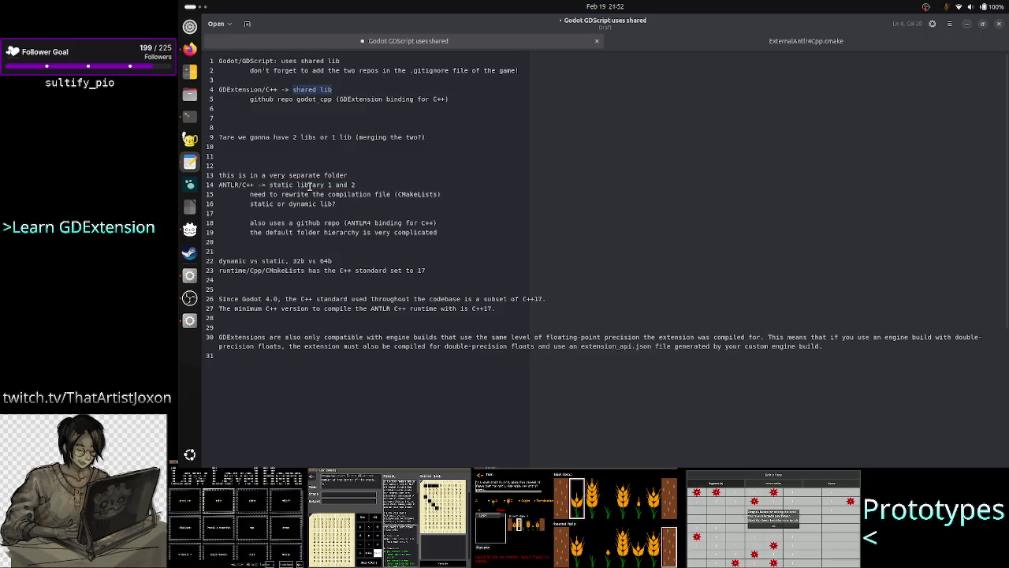
{"action": "left_click_drag", "start_coordinate": [351, 61], "coordinate": [280, 61]}
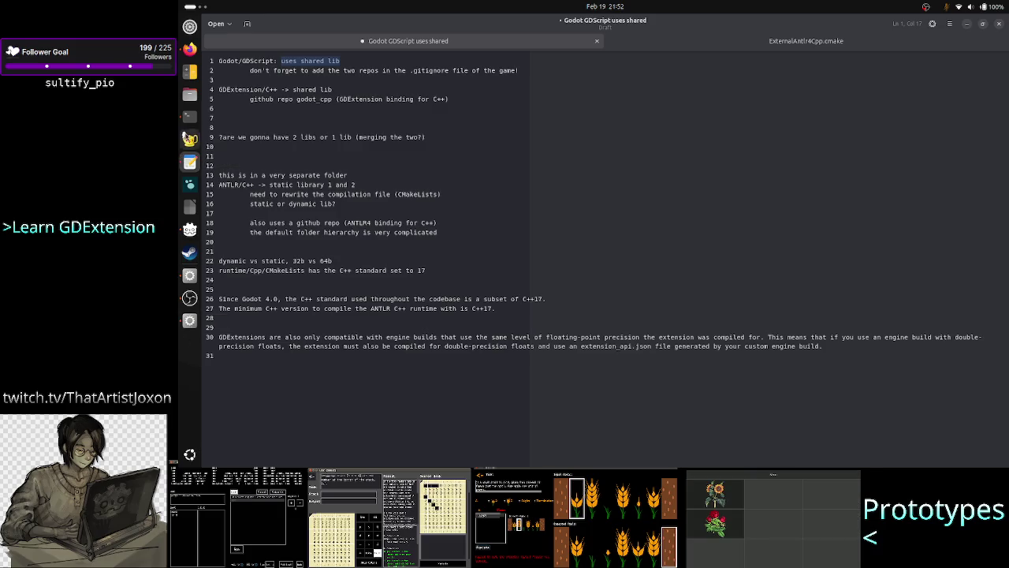
{"action": "left_click", "coordinate": [190, 52]}
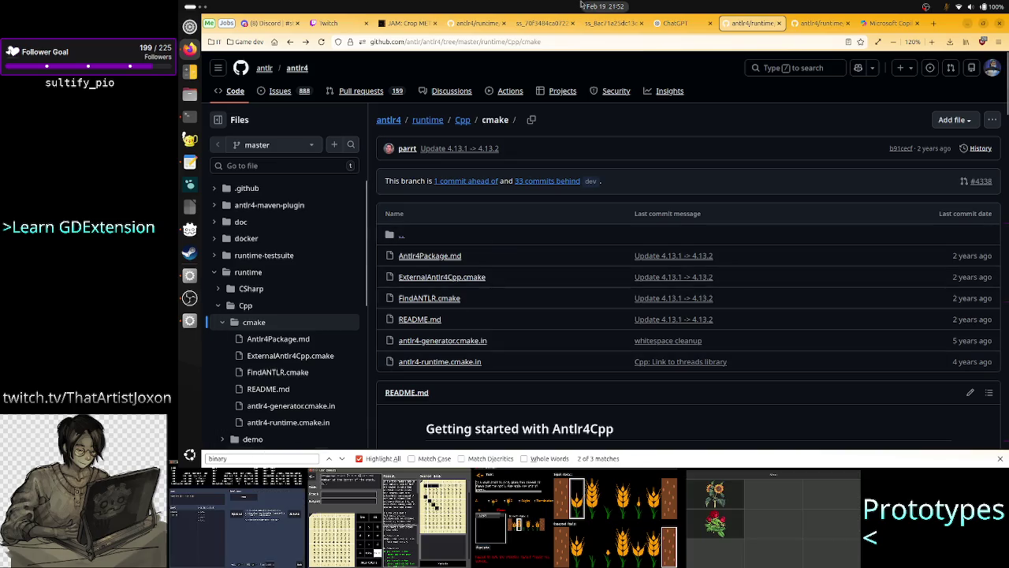
Step: Clear 'binary' from GitHub's find bar, close the bar, and return to the terminal build output
{"action": "left_click", "coordinate": [616, 6]}
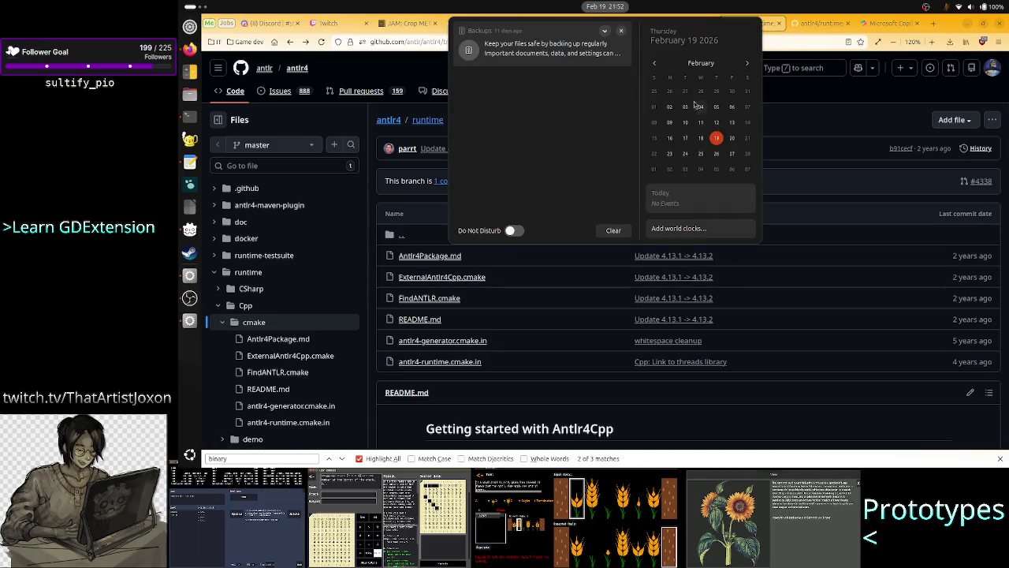
{"action": "left_click", "coordinate": [730, 5]}
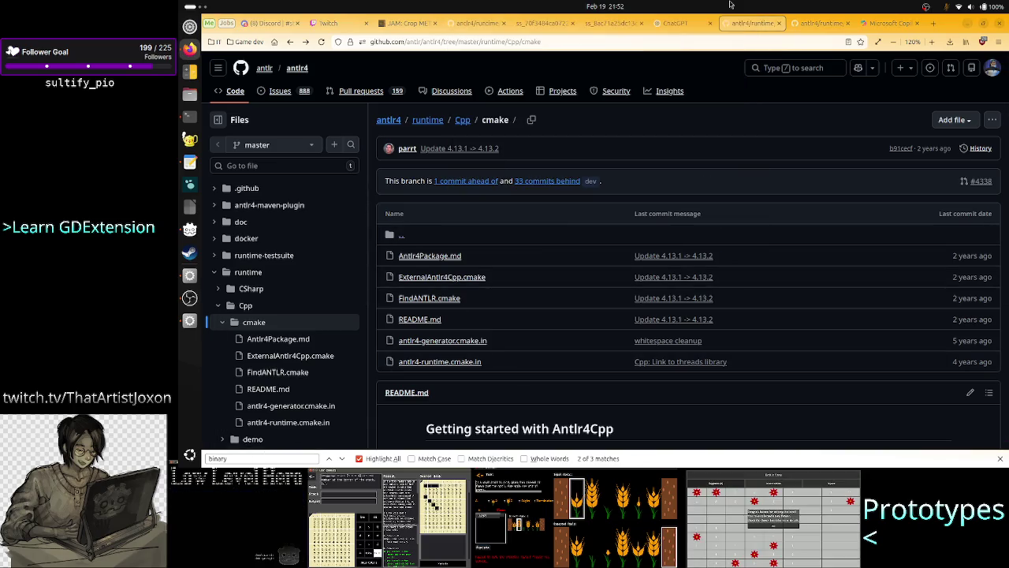
{"action": "left_click", "coordinate": [266, 460]}
{"action": "key", "text": "BackSpace"}
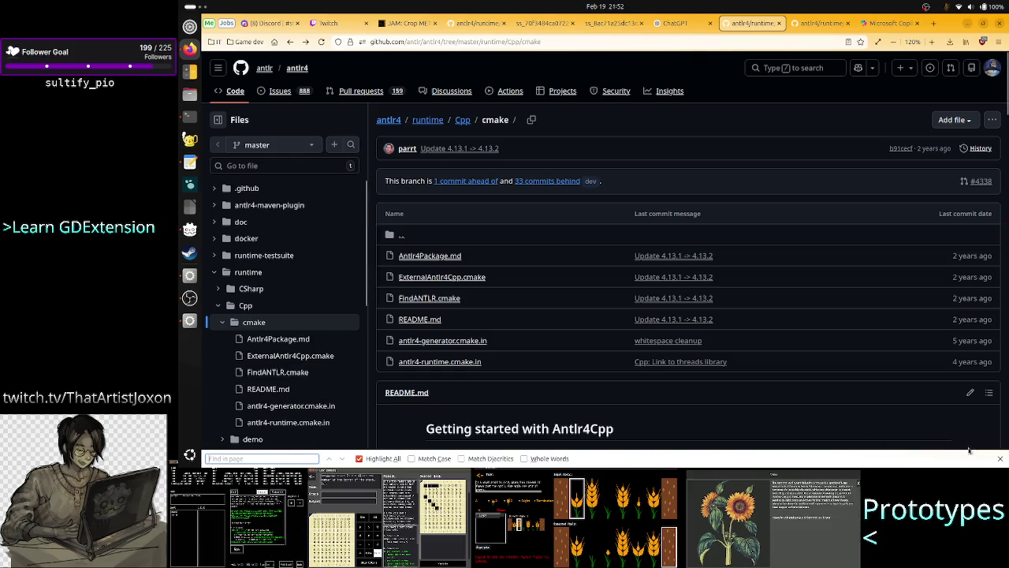
{"action": "left_click", "coordinate": [1000, 458]}
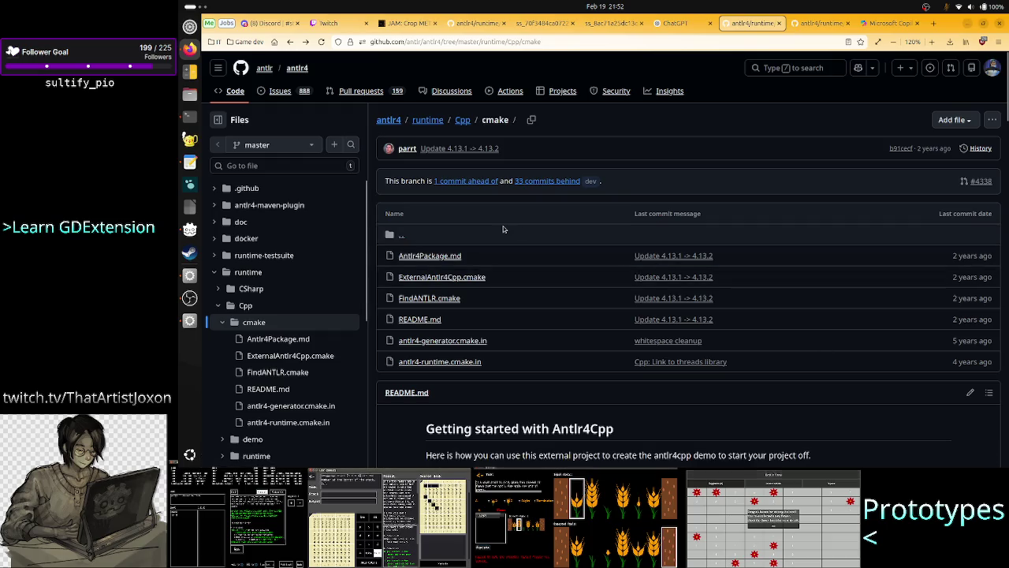
{"action": "mouse_move", "coordinate": [413, 29]}
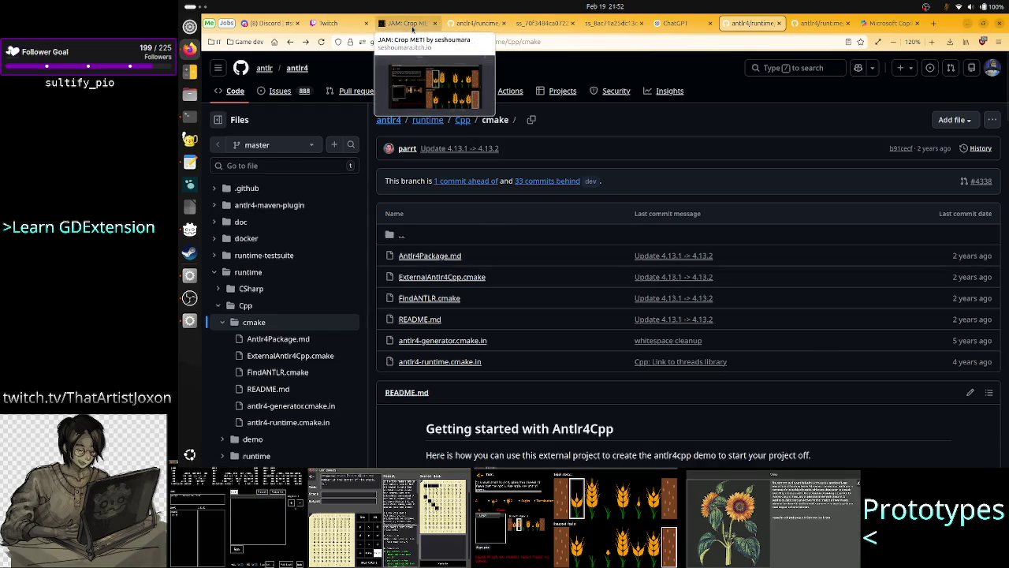
{"action": "left_click", "coordinate": [189, 116]}
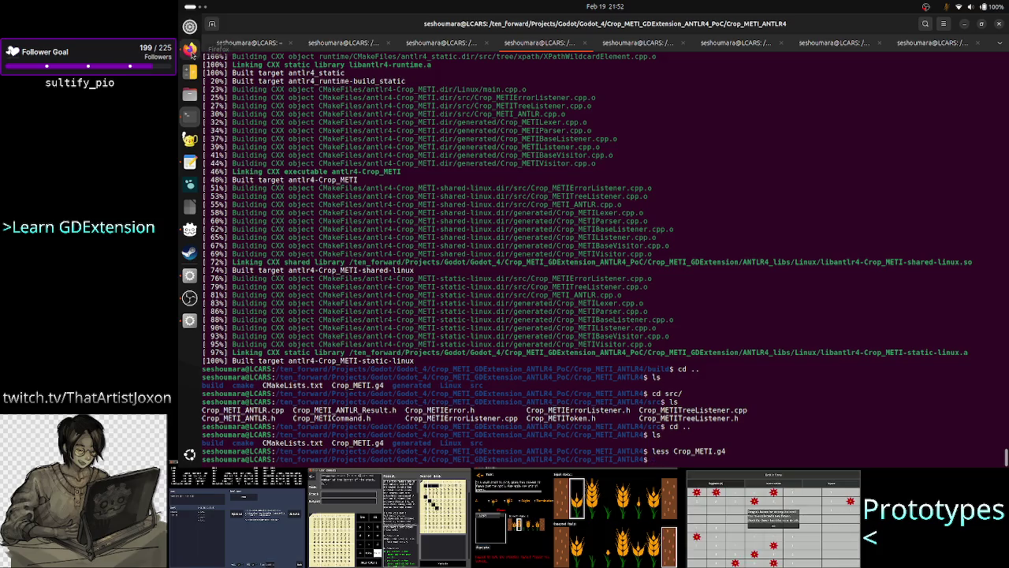
Step: Switch from the terminal back to the antlr4 runtime/Cpp/cmake page in Firefox
{"action": "left_click", "coordinate": [189, 49]}
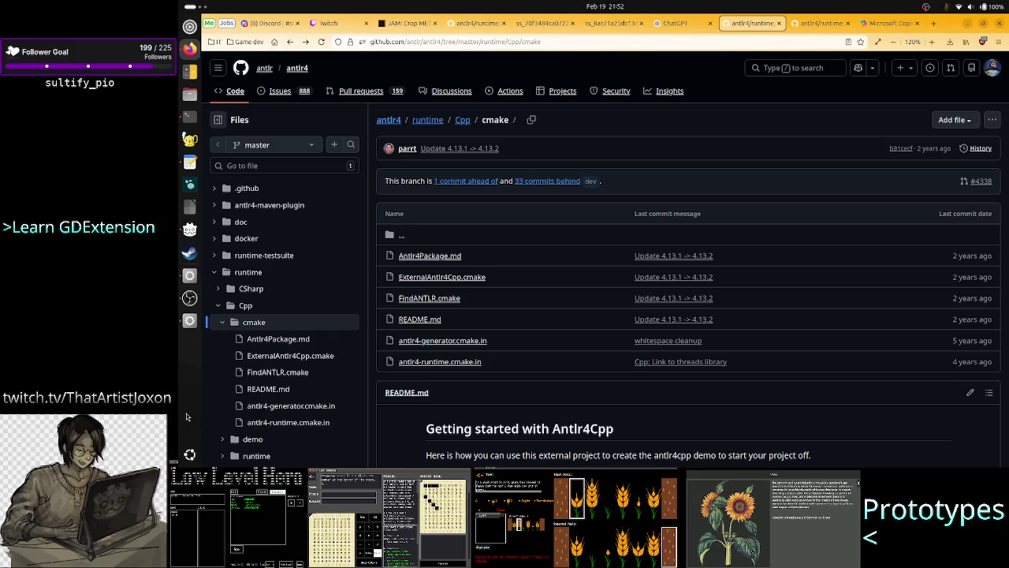
Step: Switch to the Discord tab showing the enlarged weekly stream schedule image
{"action": "left_click", "coordinate": [268, 23]}
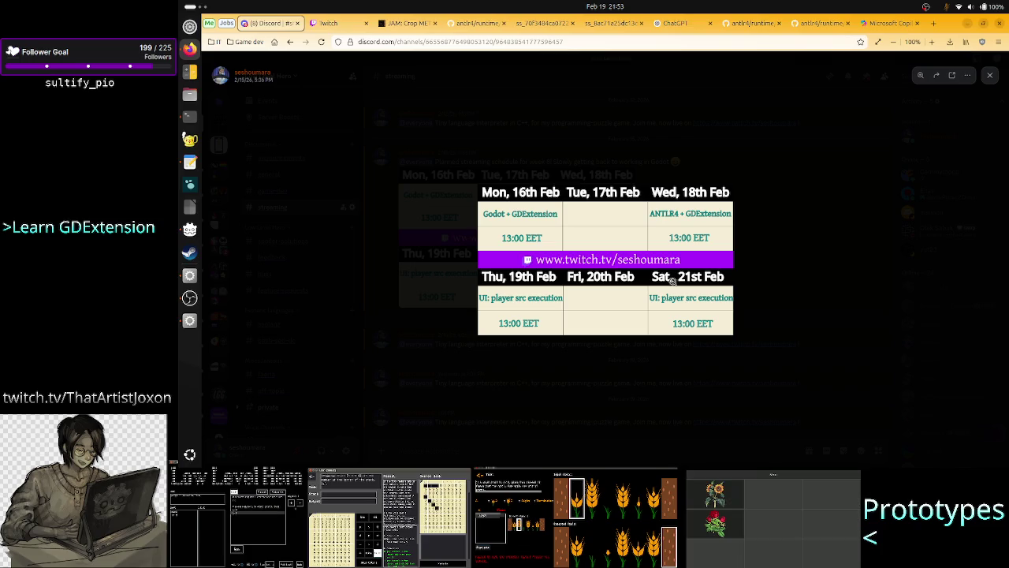
Step: Look over the main scene's buttons and line 29 of main.gd in Godot, then return to Discord
{"action": "left_click", "coordinate": [190, 321]}
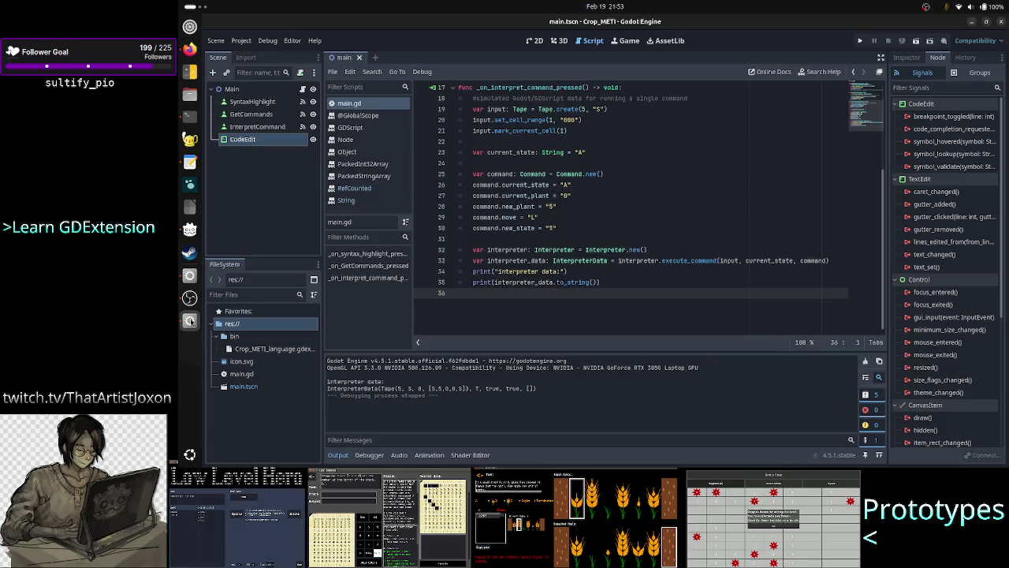
{"action": "left_click", "coordinate": [534, 40]}
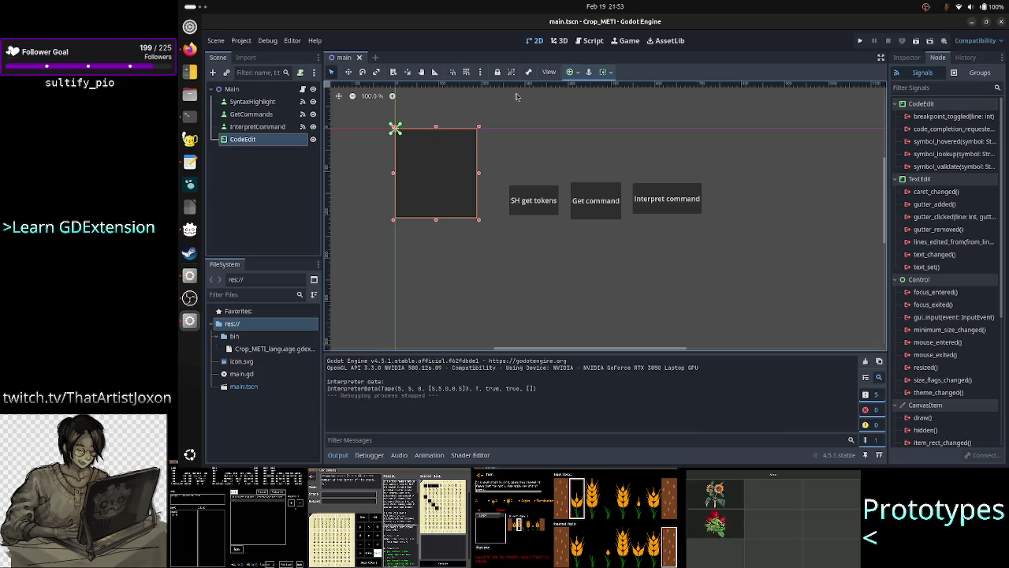
{"action": "left_click", "coordinate": [599, 44]}
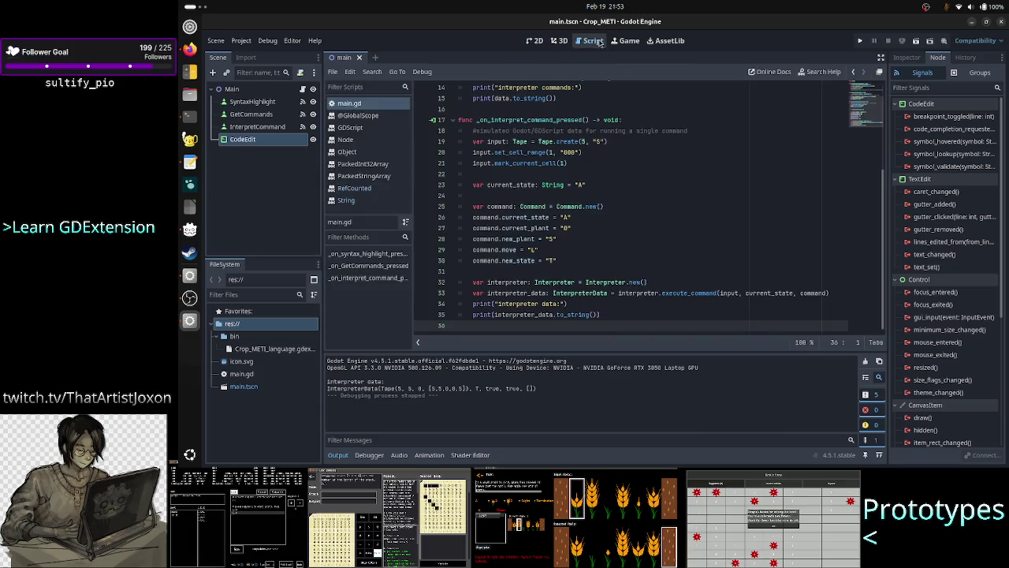
{"action": "left_click", "coordinate": [597, 251]}
{"action": "scroll", "coordinate": [597, 254], "scroll_direction": "up", "scroll_amount": 3}
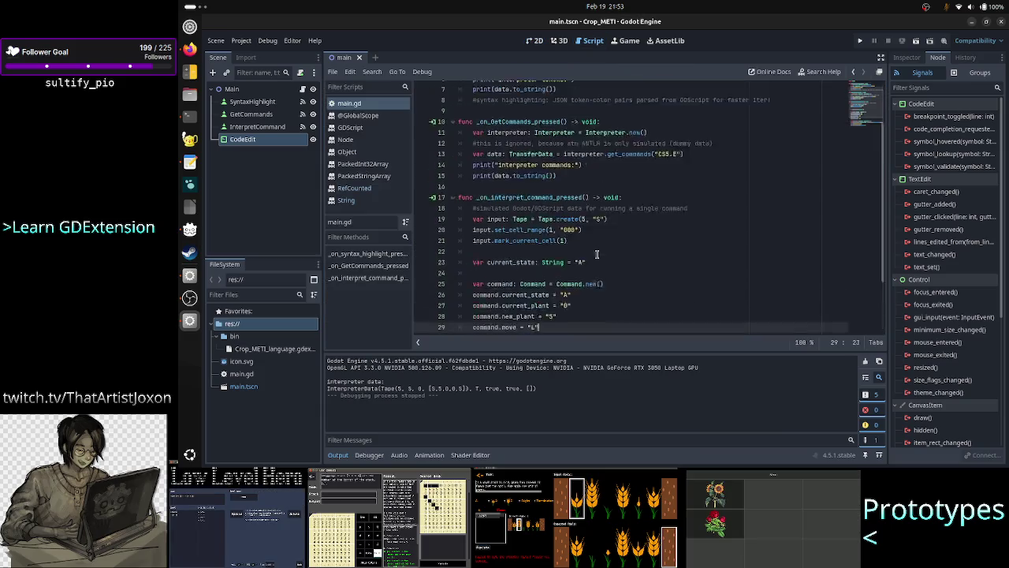
{"action": "scroll", "coordinate": [597, 253], "scroll_direction": "down", "scroll_amount": 3}
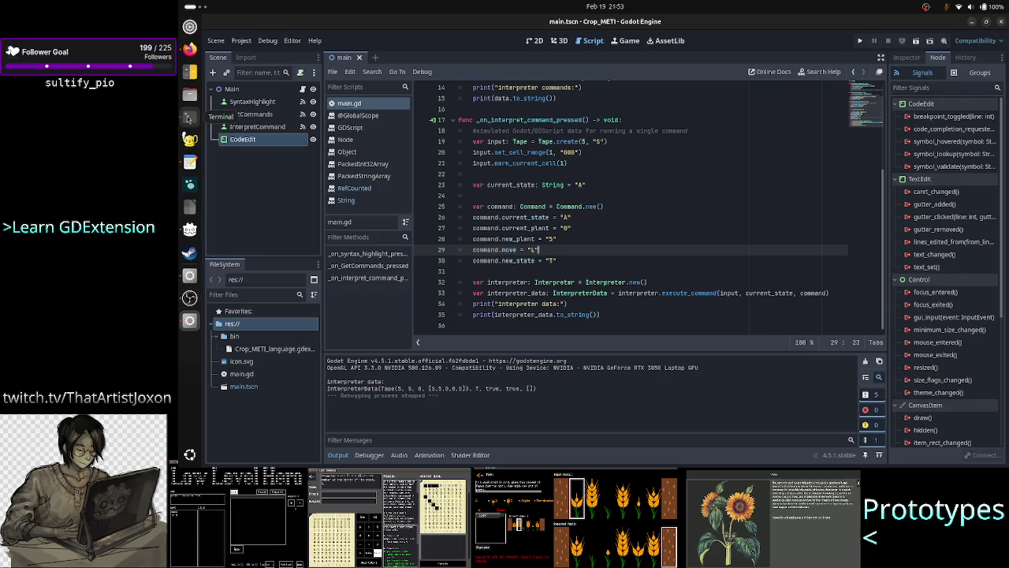
{"action": "left_click", "coordinate": [190, 48]}
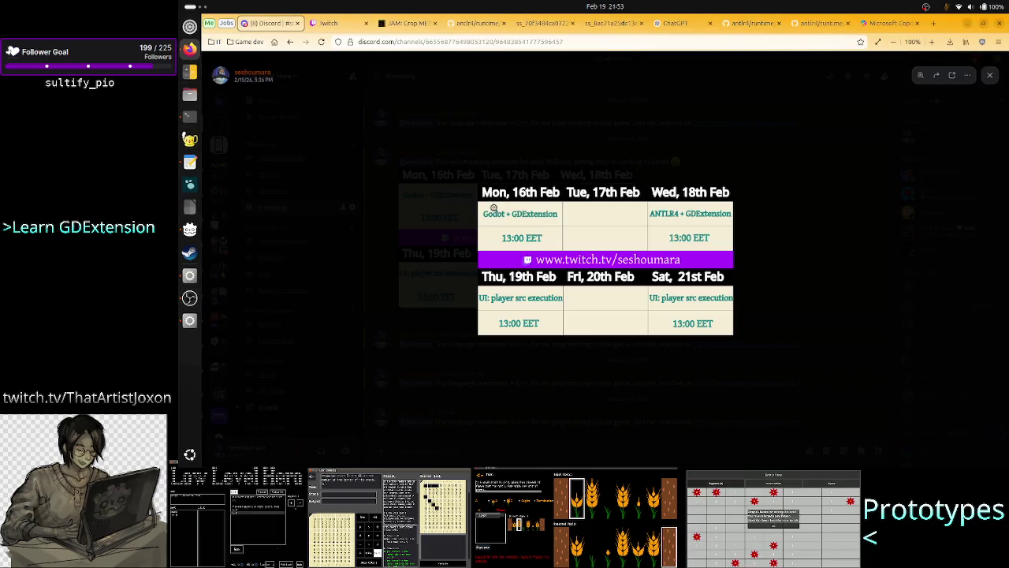
Step: Close the schedule image and scroll through the Copilot CMake conversation
{"action": "left_click", "coordinate": [712, 164]}
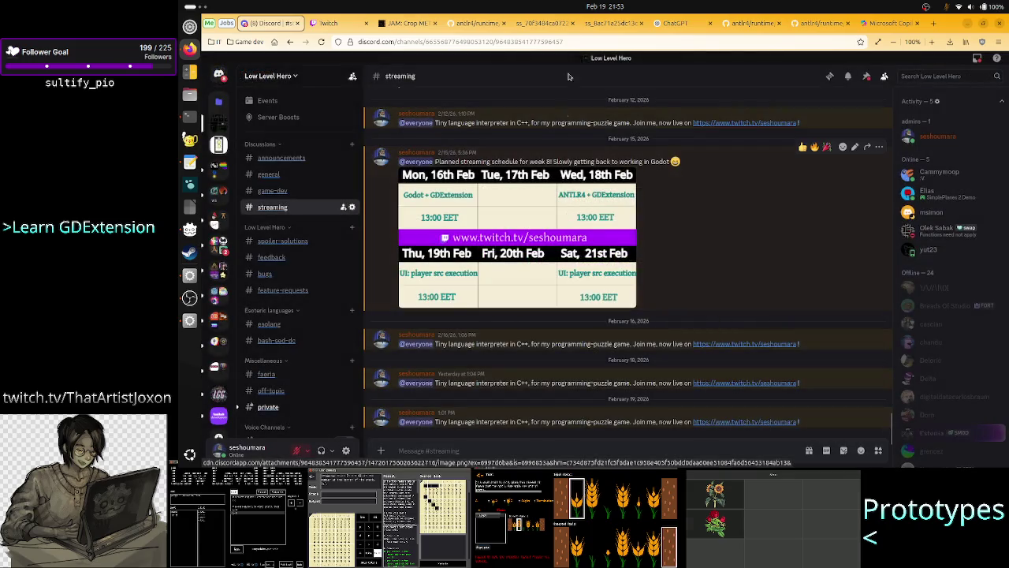
{"action": "left_click", "coordinate": [891, 23]}
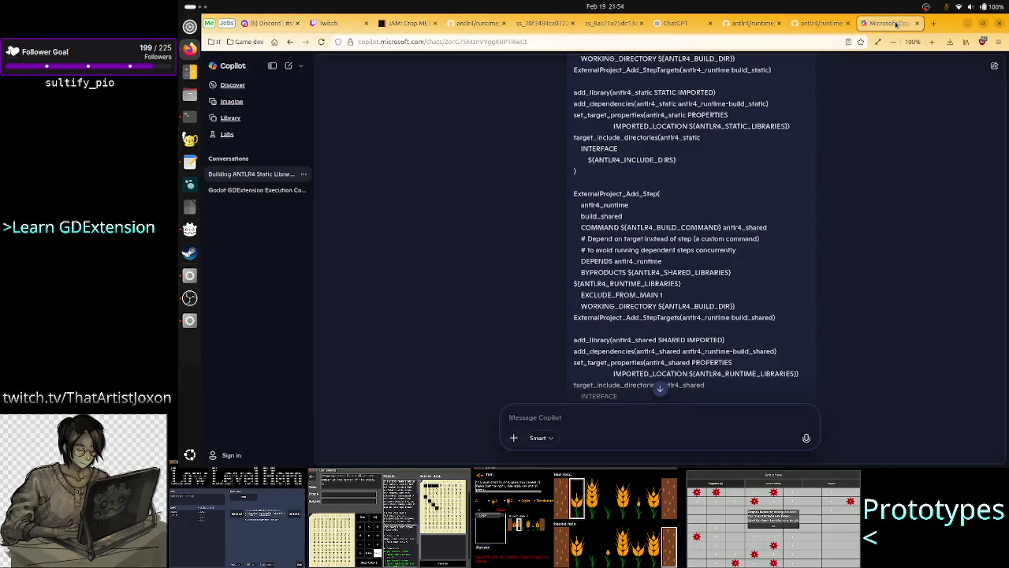
{"action": "scroll", "coordinate": [826, 228], "scroll_direction": "down", "scroll_amount": 5}
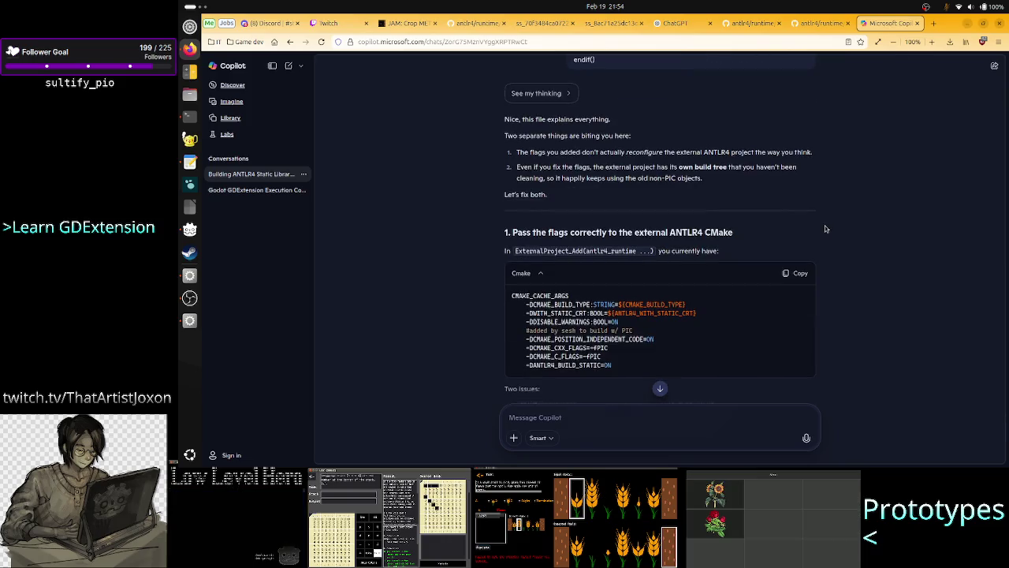
{"action": "scroll", "coordinate": [625, 305], "scroll_direction": "down", "scroll_amount": 1}
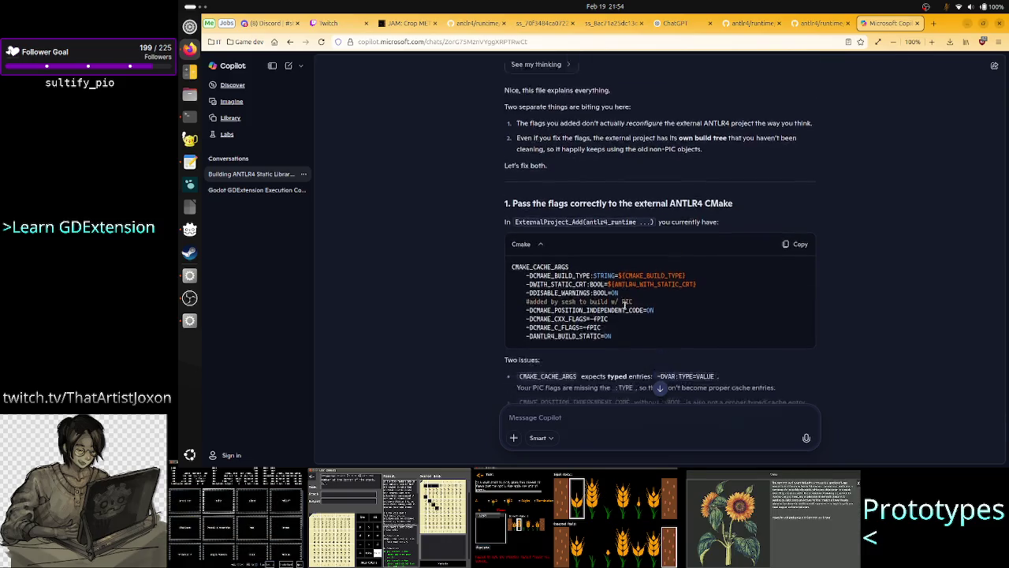
{"action": "scroll", "coordinate": [626, 305], "scroll_direction": "down", "scroll_amount": 2}
{"action": "scroll", "coordinate": [630, 326], "scroll_direction": "down", "scroll_amount": 3}
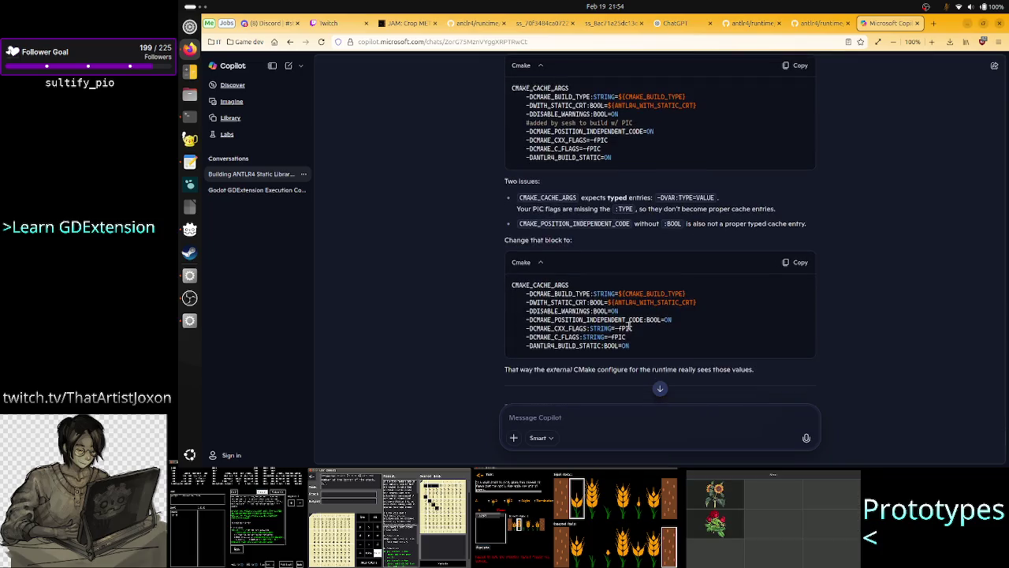
Step: Read the corrected CMake block passing -fPIC flags, then close the Copilot tab
{"action": "left_click_drag", "start_coordinate": [630, 150], "coordinate": [593, 149]}
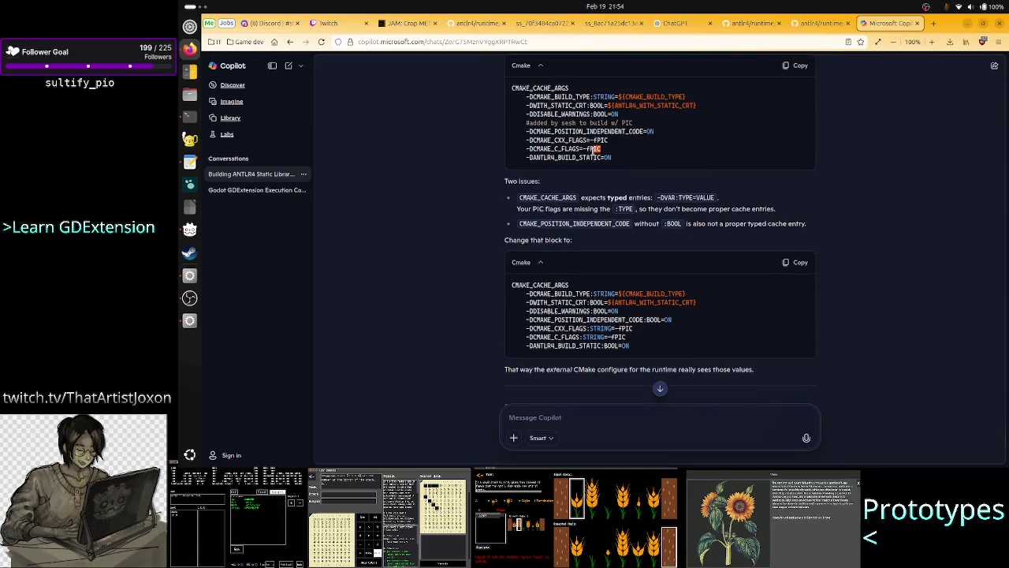
{"action": "left_click_drag", "start_coordinate": [643, 352], "coordinate": [534, 299]}
{"action": "left_click", "coordinate": [607, 345]}
{"action": "scroll", "coordinate": [638, 345], "scroll_direction": "down", "scroll_amount": 5}
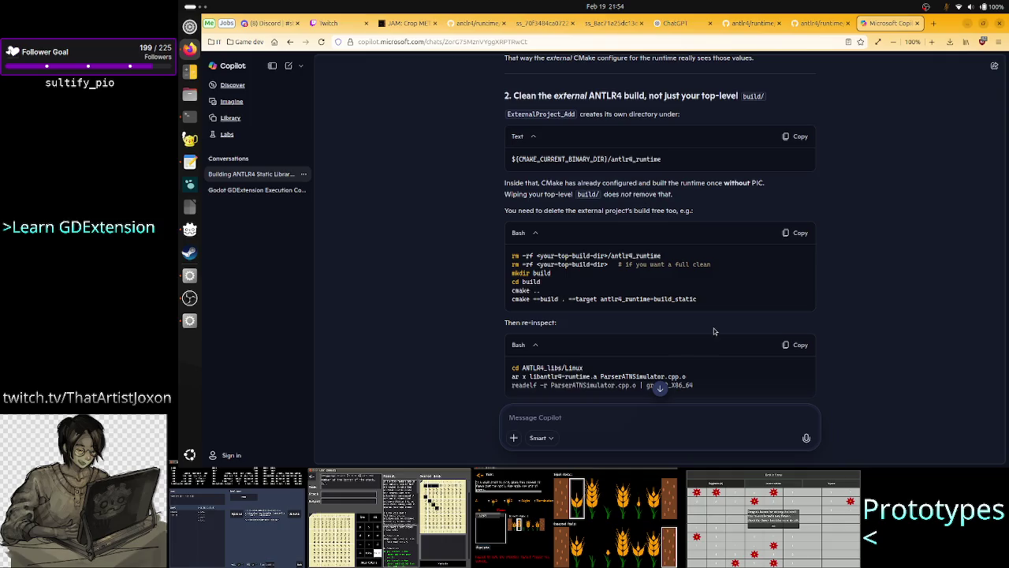
{"action": "scroll", "coordinate": [715, 331], "scroll_direction": "down", "scroll_amount": 5}
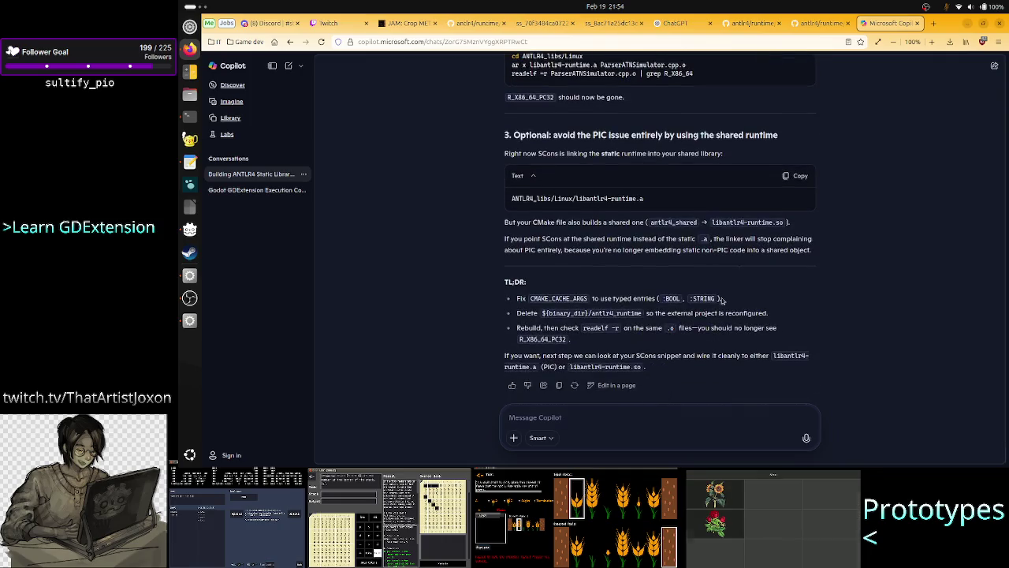
{"action": "left_click", "coordinate": [916, 25]}
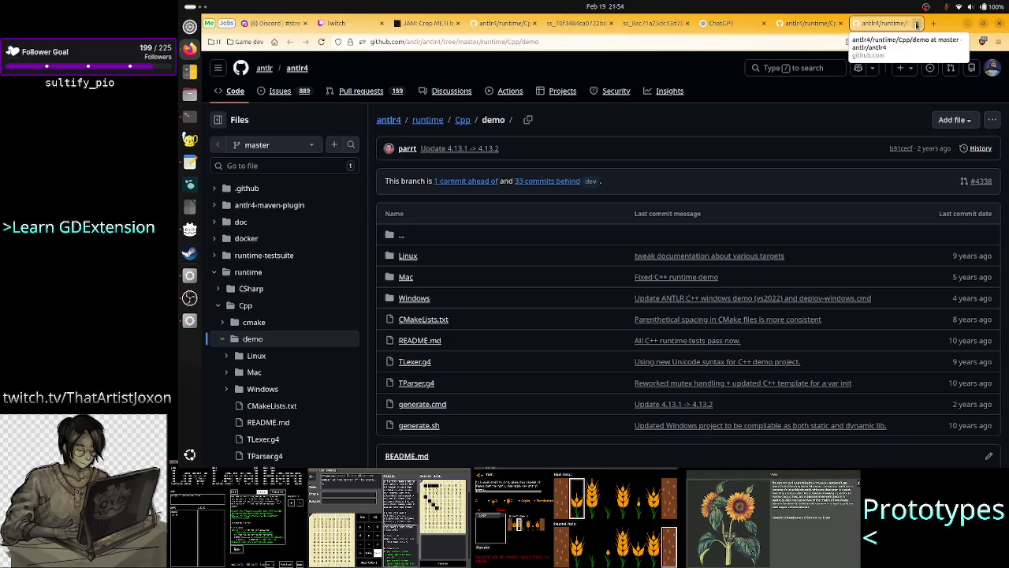
Step: Close the antlr4 demo, antlr4 cmake and ChatGPT tabs in turn
{"action": "left_click", "coordinate": [916, 25]}
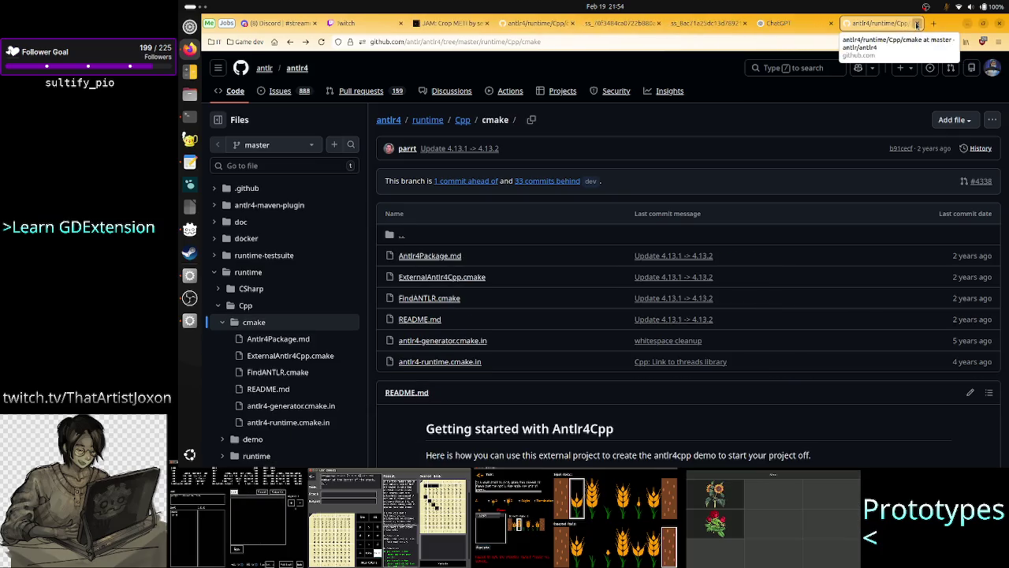
{"action": "left_click", "coordinate": [916, 25]}
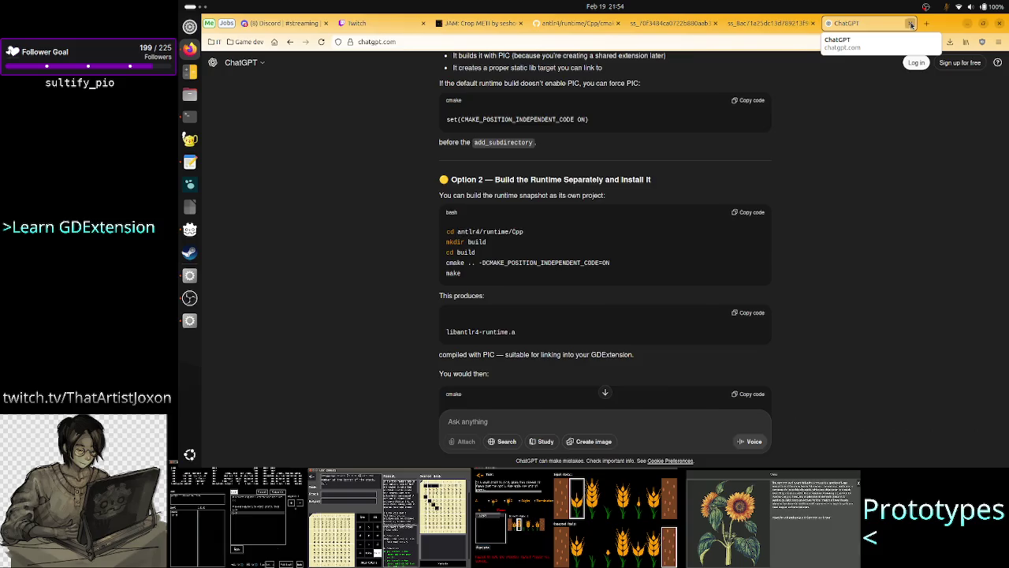
{"action": "left_click", "coordinate": [916, 25]}
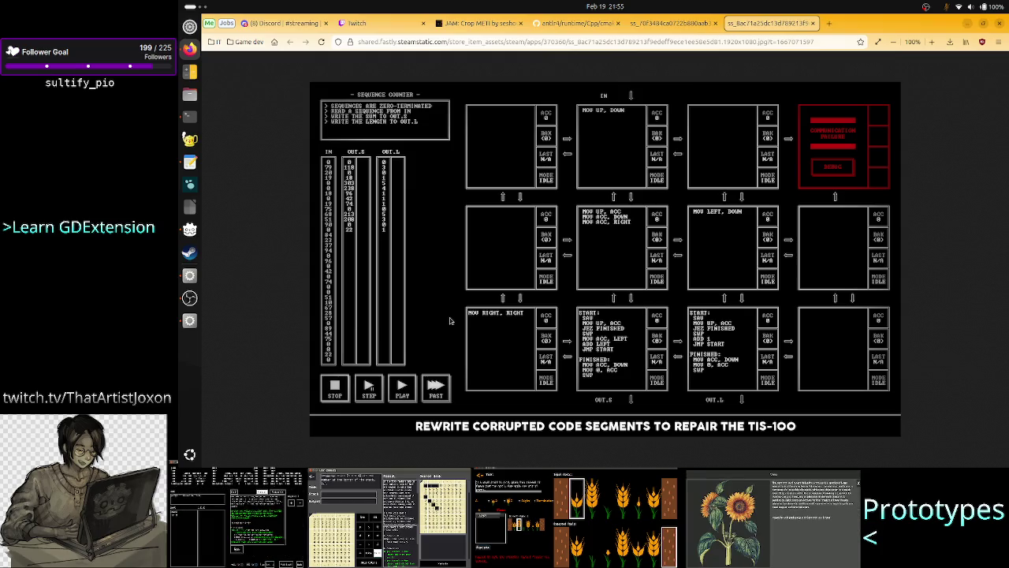
Step: Move from the antlr4 GitHub tab to the Twitch Stream Manager with activity feed and chat
{"action": "left_click", "coordinate": [571, 26]}
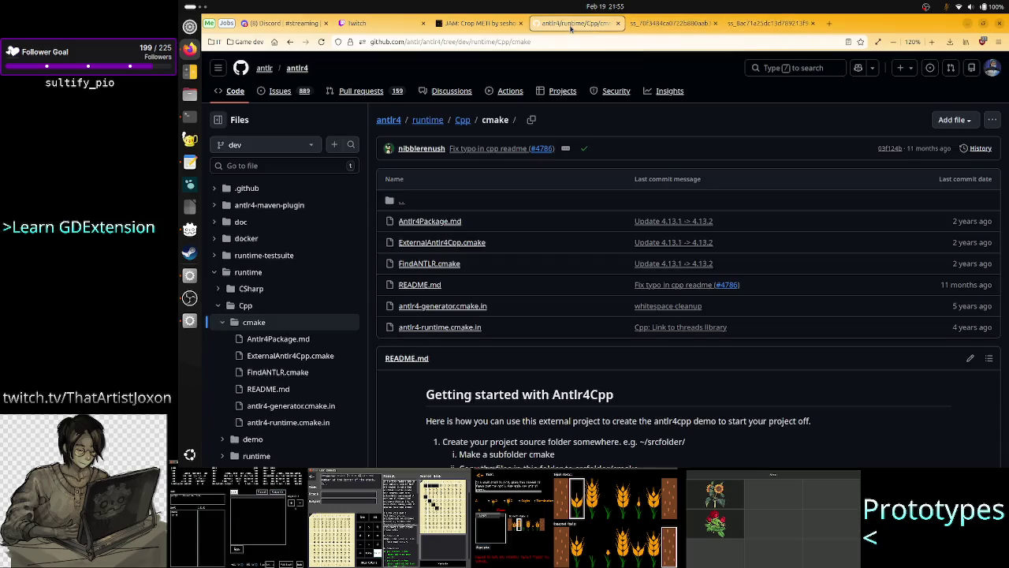
{"action": "left_click", "coordinate": [387, 29]}
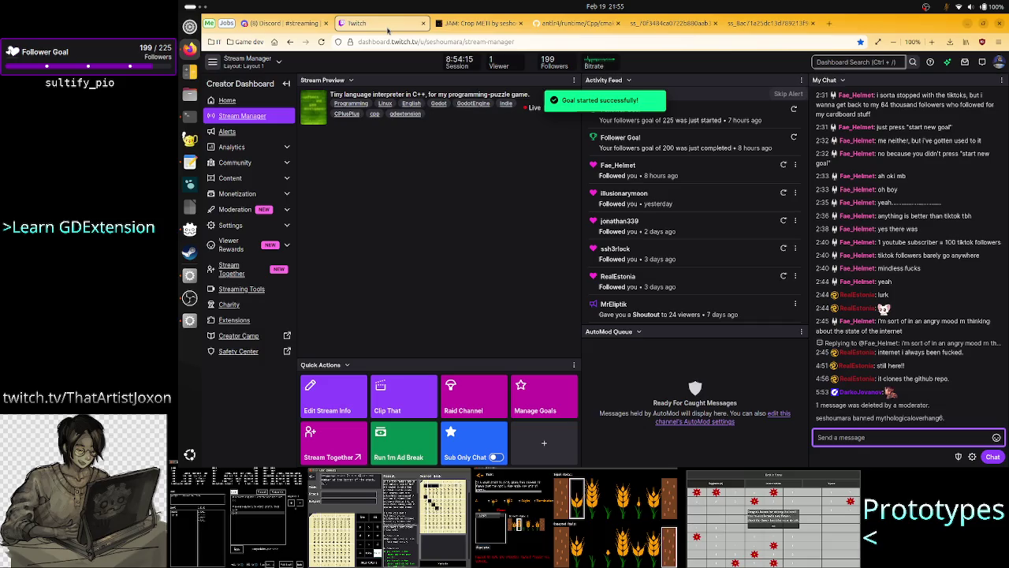